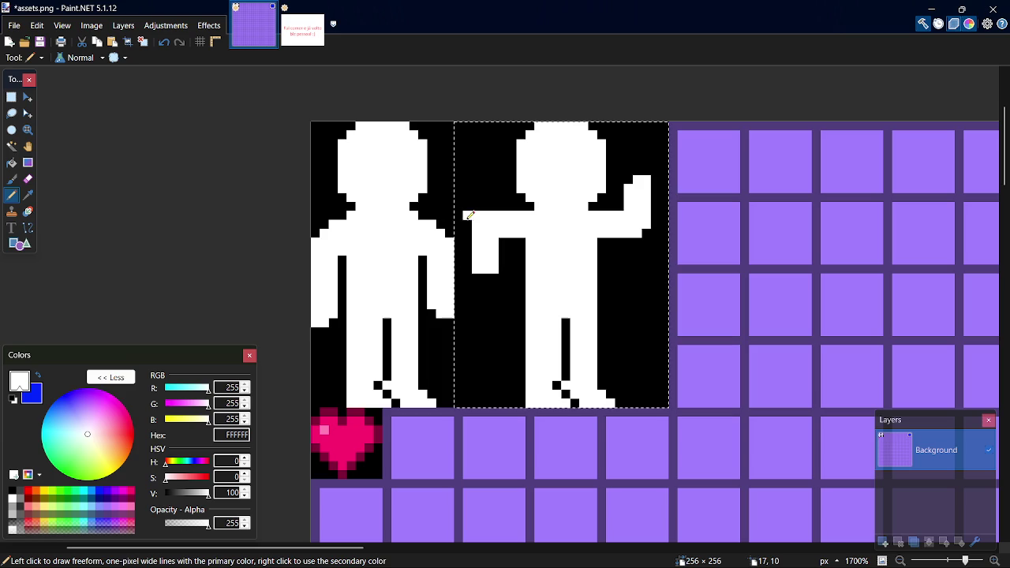
# Pick black from the canvas as the pencil colour and save the sprite sheet
pyautogui.press('k')
pyautogui.click(510, 273)
pyautogui.press('p')
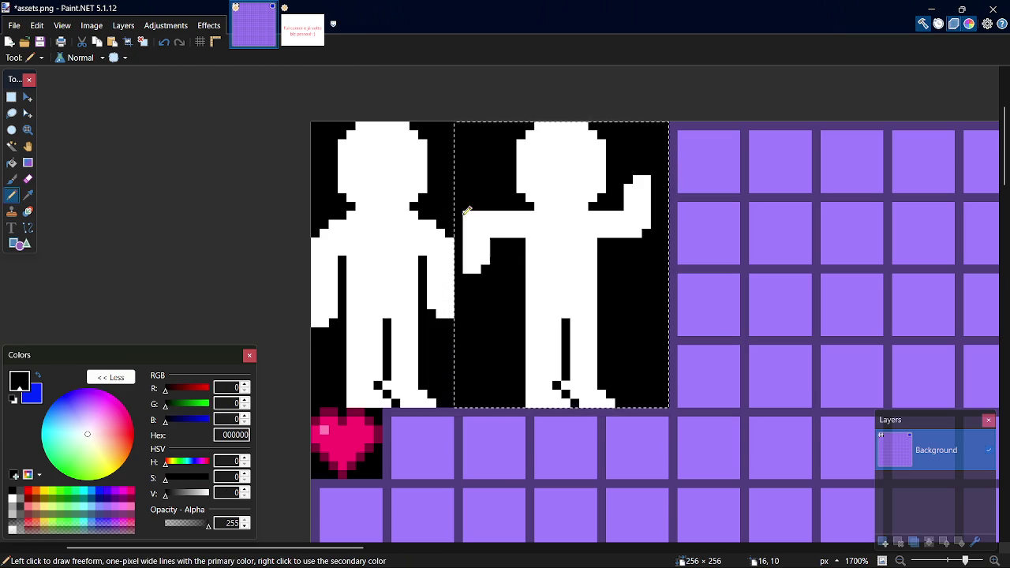
pyautogui.hotkey('ctrl', 's')
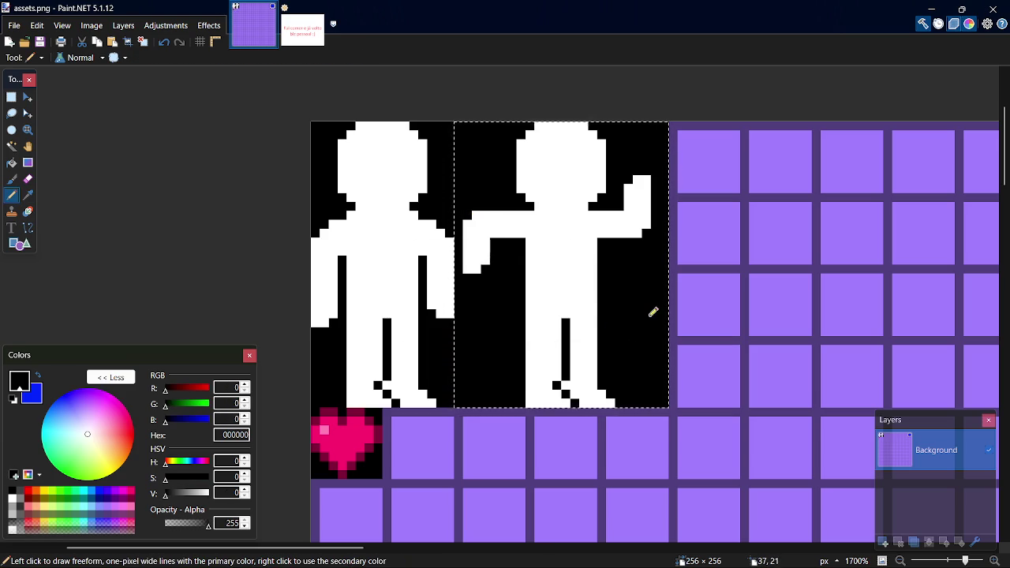
# Widen the second figure's raised hand with white pixels
pyautogui.press('s')
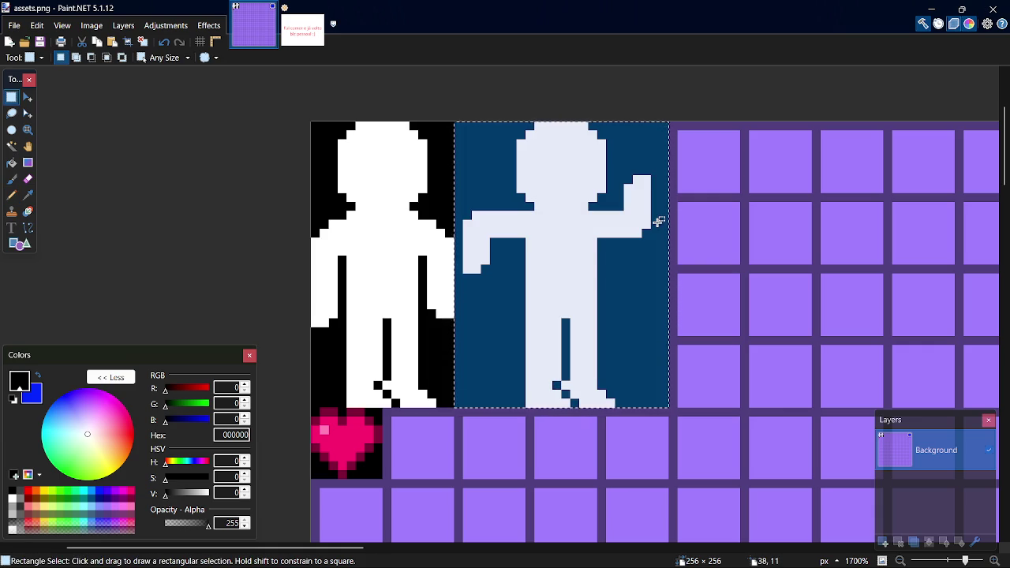
pyautogui.press('k')
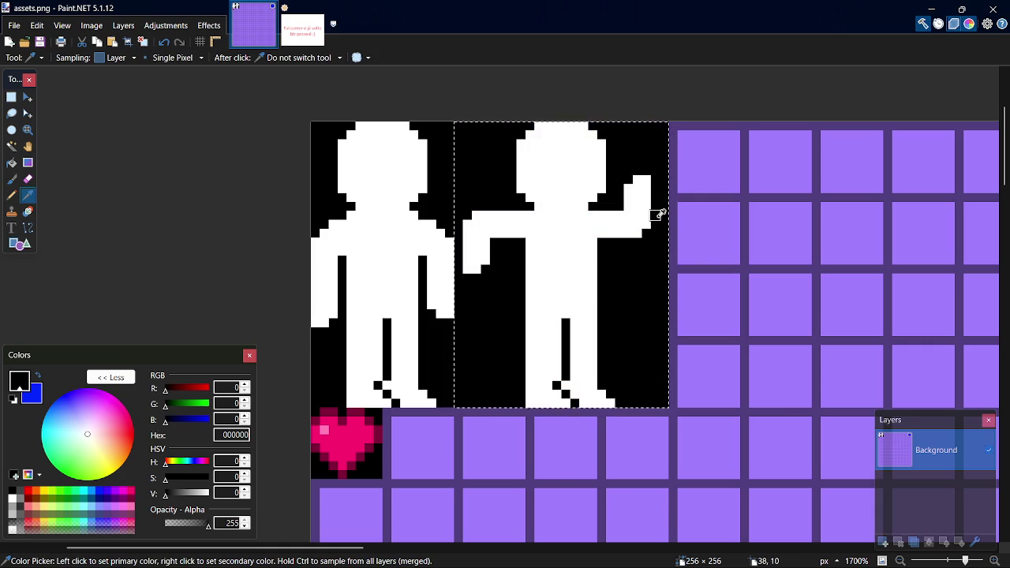
pyautogui.click(638, 216)
pyautogui.press('p')
pyautogui.moveTo(656, 229); pyautogui.dragTo(661, 181)
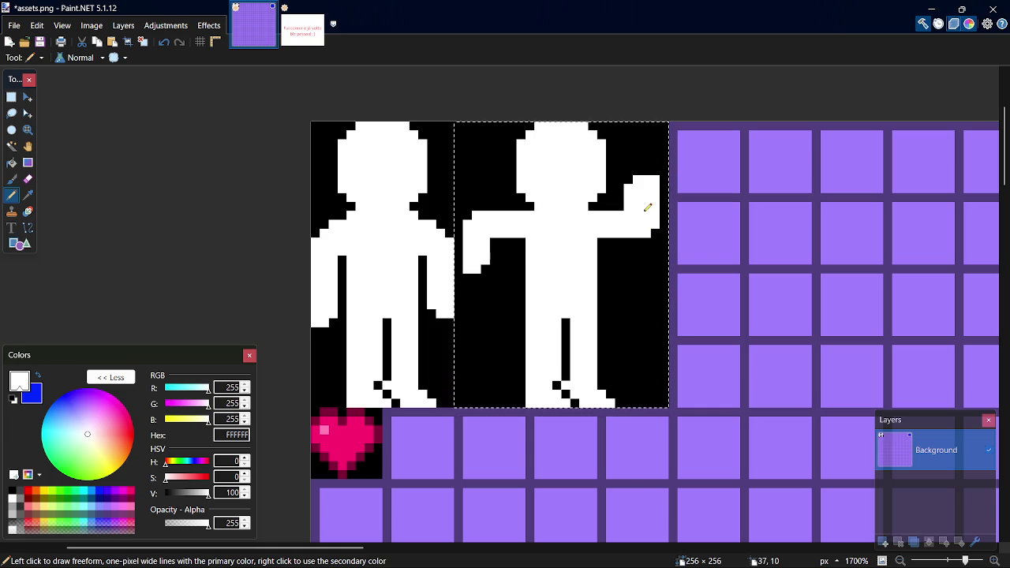
# Sample black from the background to start repainting the figure's left leg
pyautogui.press('k')
pyautogui.click(648, 269)
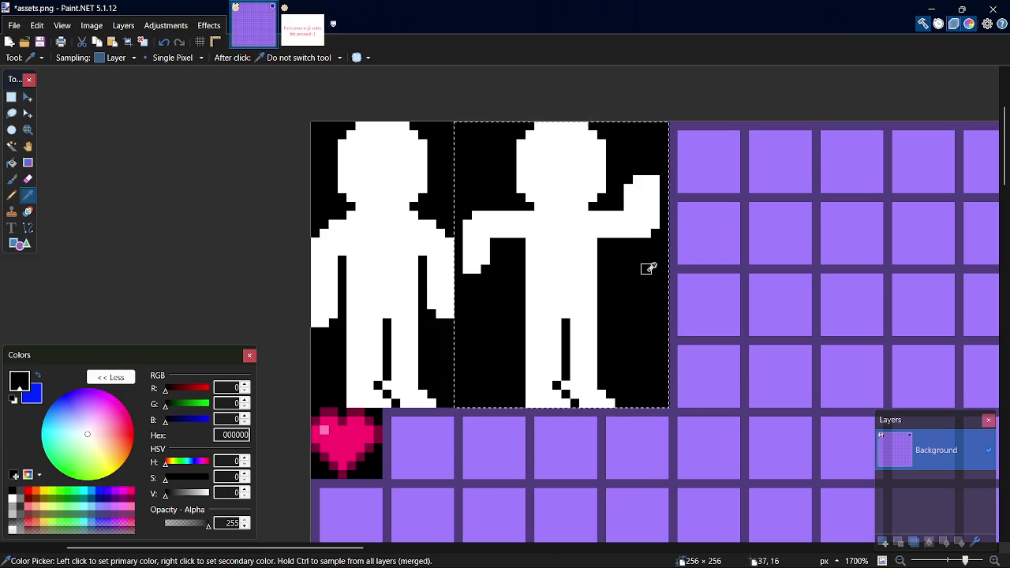
pyautogui.press('p')
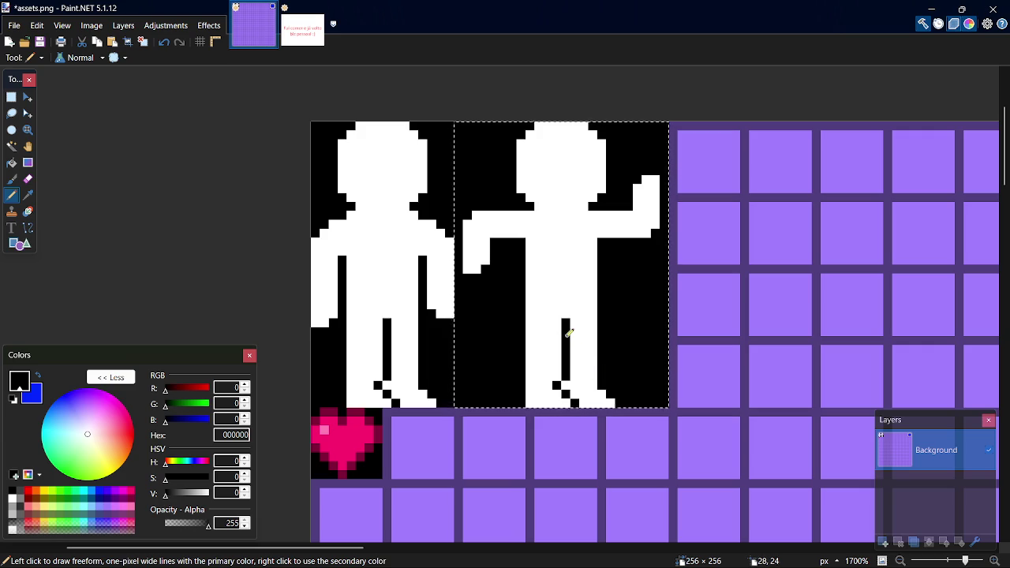
pyautogui.press('k')
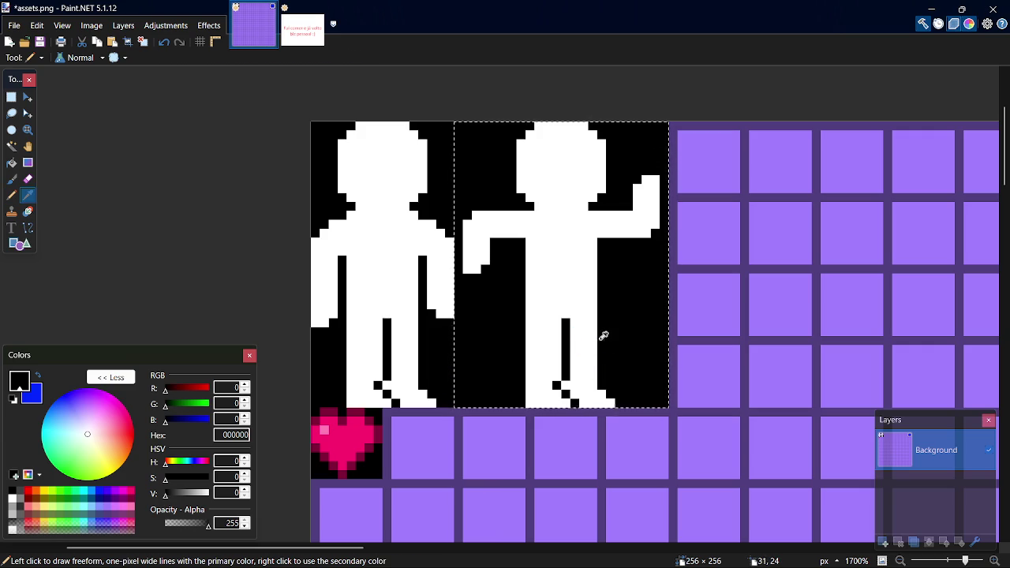
pyautogui.press('p')
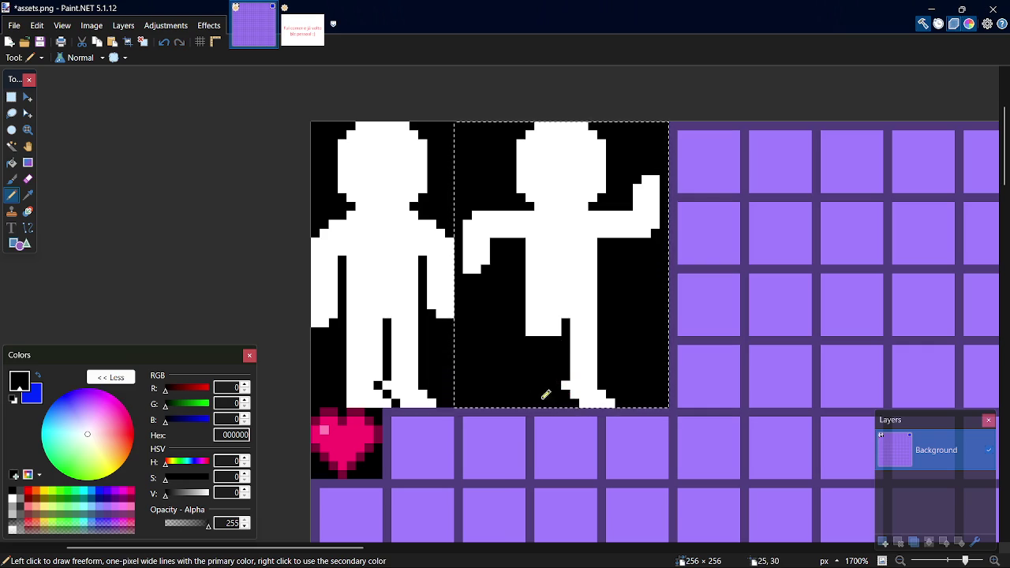
# Sample white from the second figure as the pencil colour for the new legs
pyautogui.press('k')
pyautogui.click(537, 320)
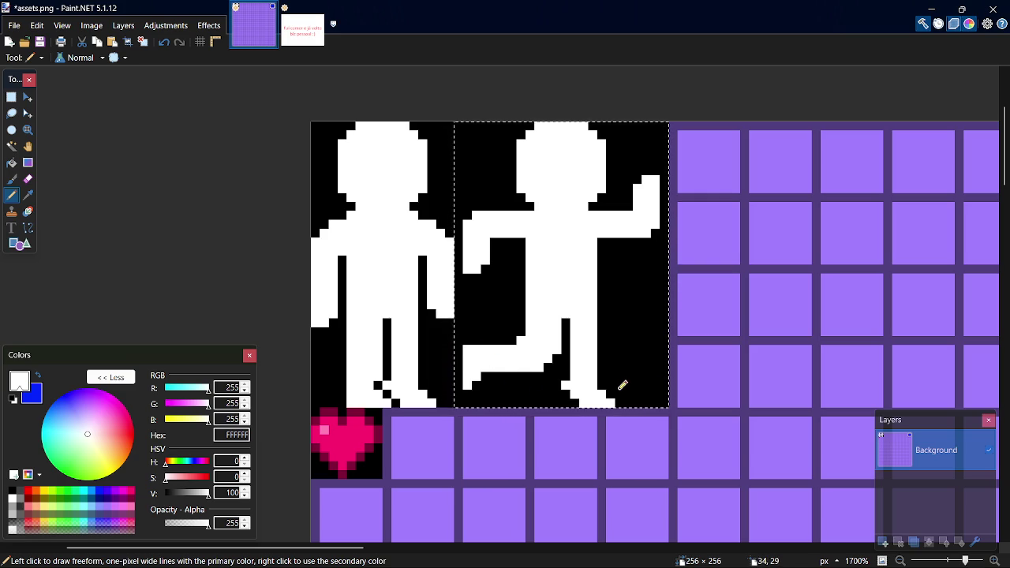
pyautogui.press('k')
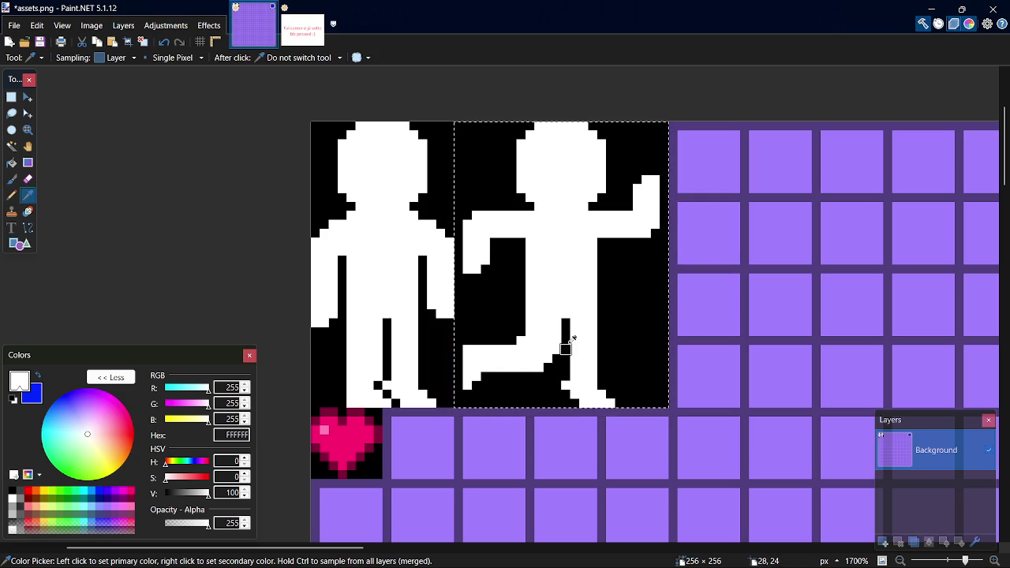
pyautogui.click(569, 338)
pyautogui.press('p')
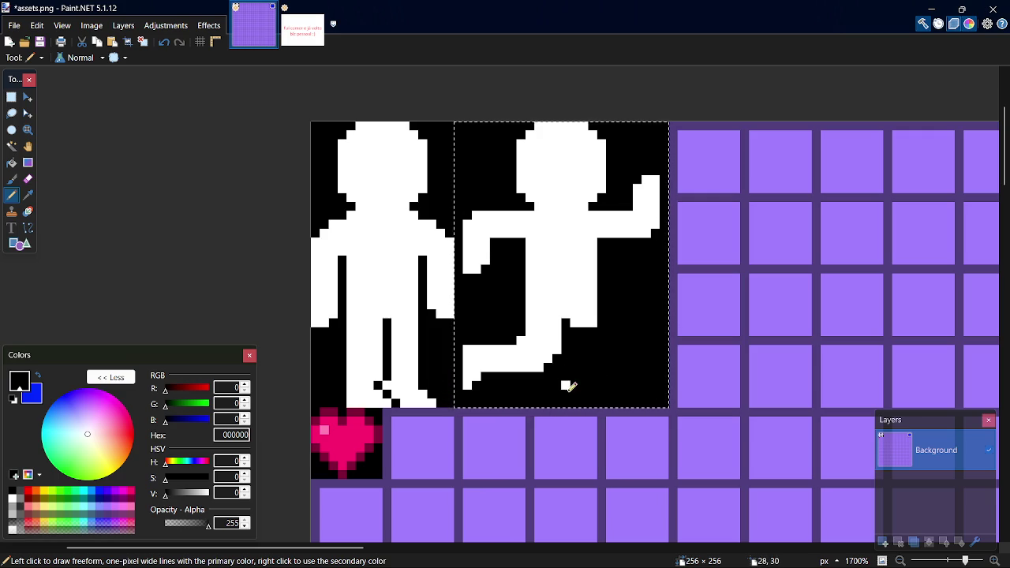
pyautogui.press('k')
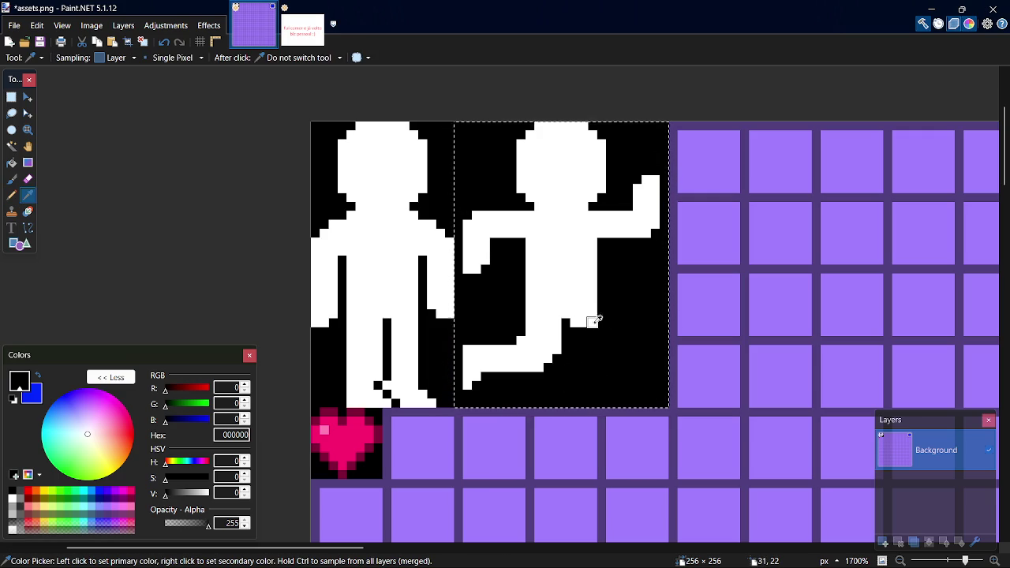
pyautogui.click(594, 322)
pyautogui.press('p')
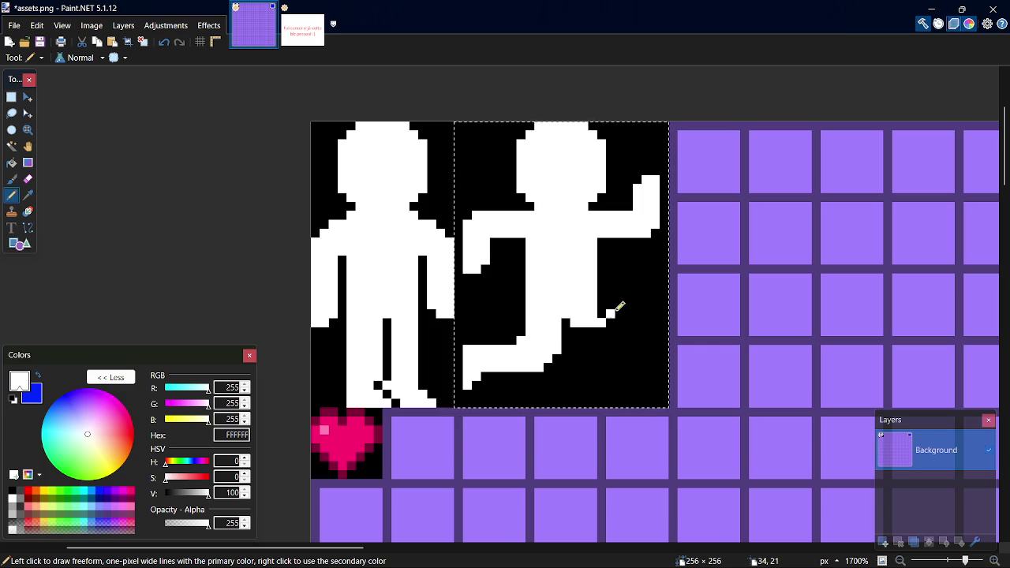
# Draw the white forward leg, undoing one bad stroke and filling its lower edge
pyautogui.moveTo(609, 314)
pyautogui.mouseDown()
pyautogui.moveTo(642, 303)
pyautogui.moveTo(652, 361)
pyautogui.moveTo(669, 359)
pyautogui.mouseUp()
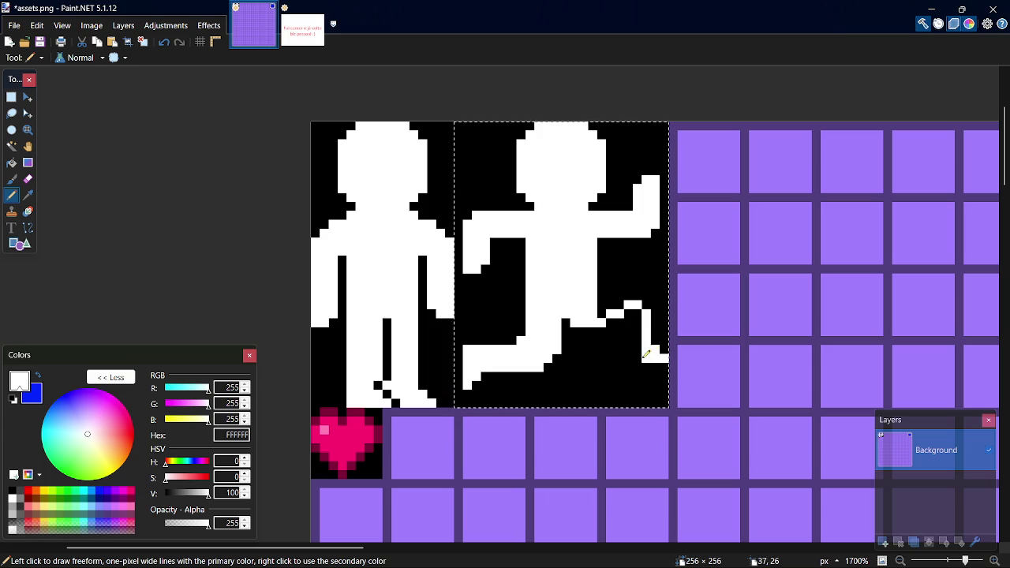
pyautogui.moveTo(637, 311); pyautogui.dragTo(612, 328)
pyautogui.hotkey('ctrl', 'z')
pyautogui.moveTo(590, 329); pyautogui.dragTo(602, 330)
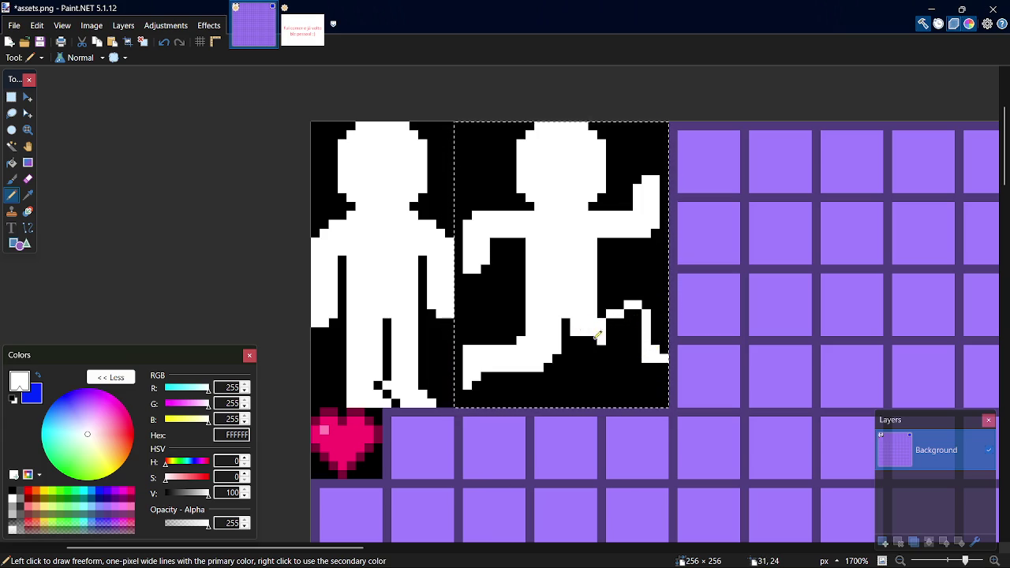
pyautogui.moveTo(597, 336)
pyautogui.mouseDown()
pyautogui.moveTo(632, 315)
pyautogui.moveTo(641, 330)
pyautogui.moveTo(632, 326)
pyautogui.mouseUp()
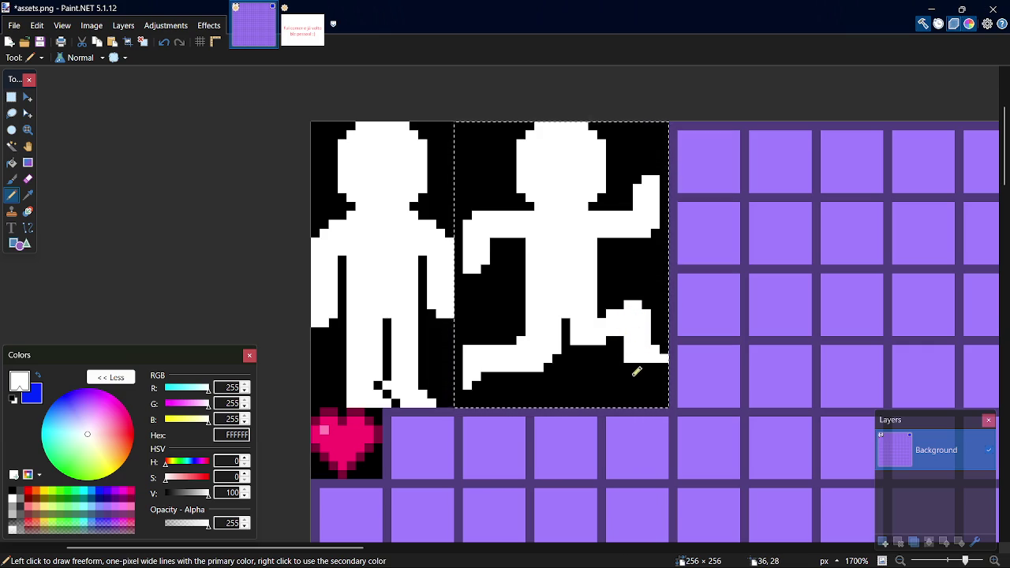
# Blacken a few stray leg pixels using black sampled from the background
pyautogui.press('k')
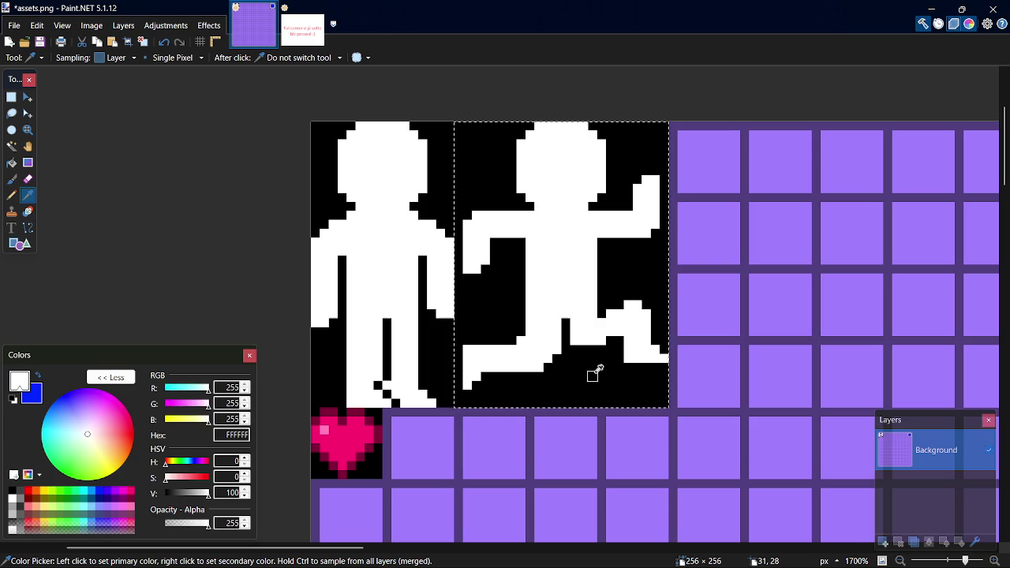
pyautogui.click(591, 370)
pyautogui.press('p')
pyautogui.click(578, 335)
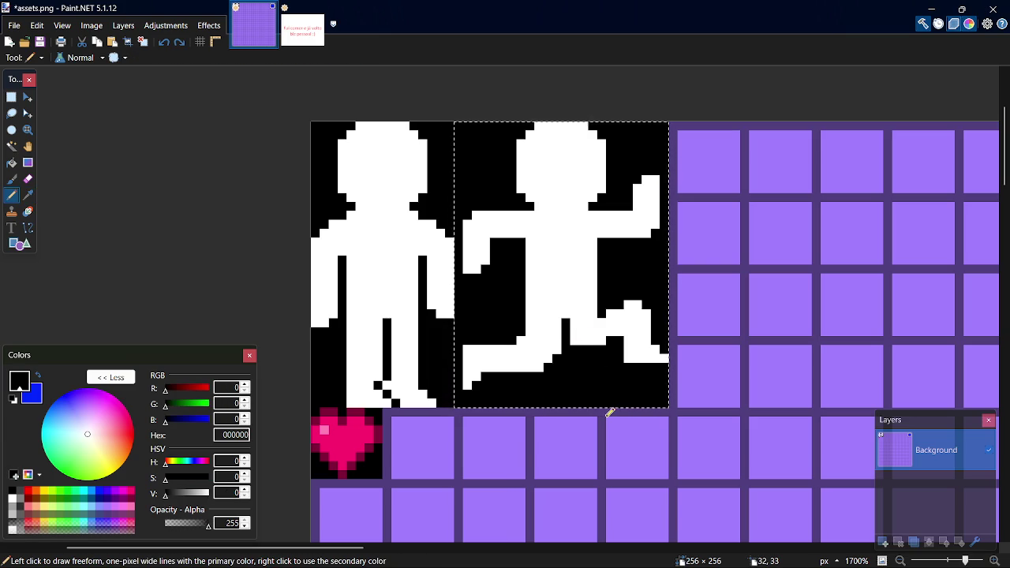
# Trim the rear leg to a thin outline by painting black strips over it
pyautogui.moveTo(638, 329); pyautogui.dragTo(638, 361)
pyautogui.moveTo(625, 309); pyautogui.dragTo(625, 362)
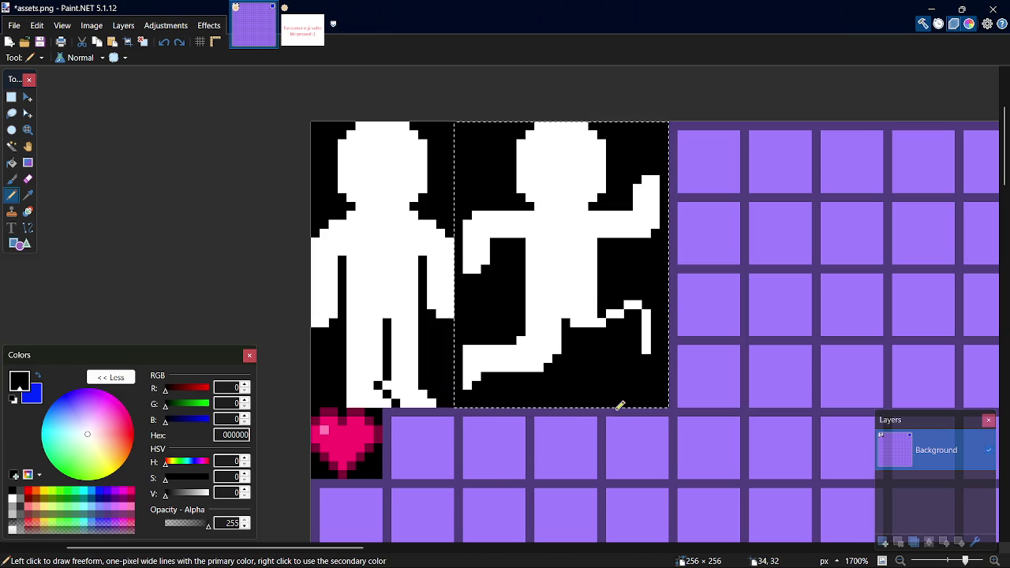
pyautogui.moveTo(651, 312); pyautogui.dragTo(651, 362)
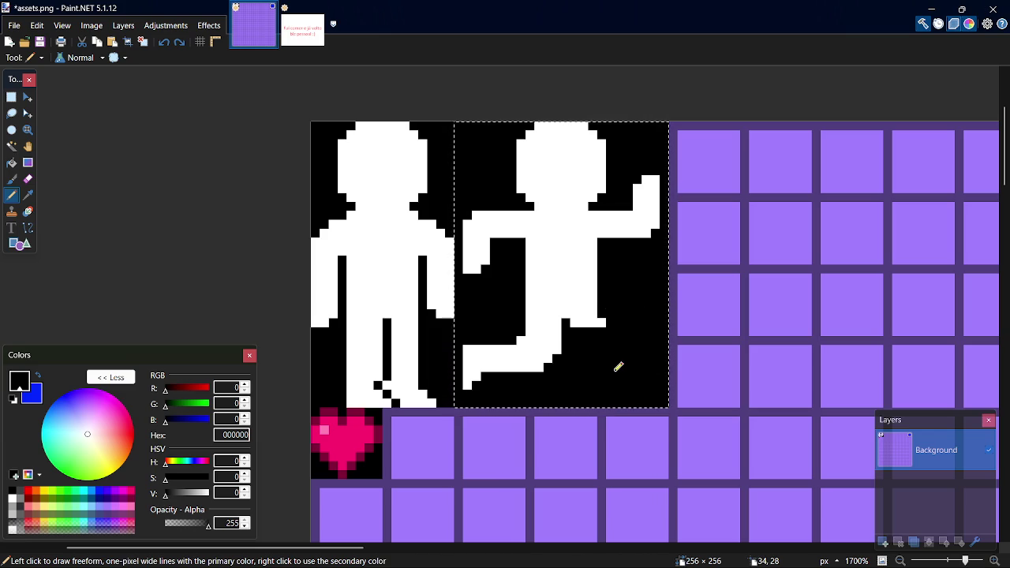
pyautogui.moveTo(624, 314); pyautogui.dragTo(577, 317)
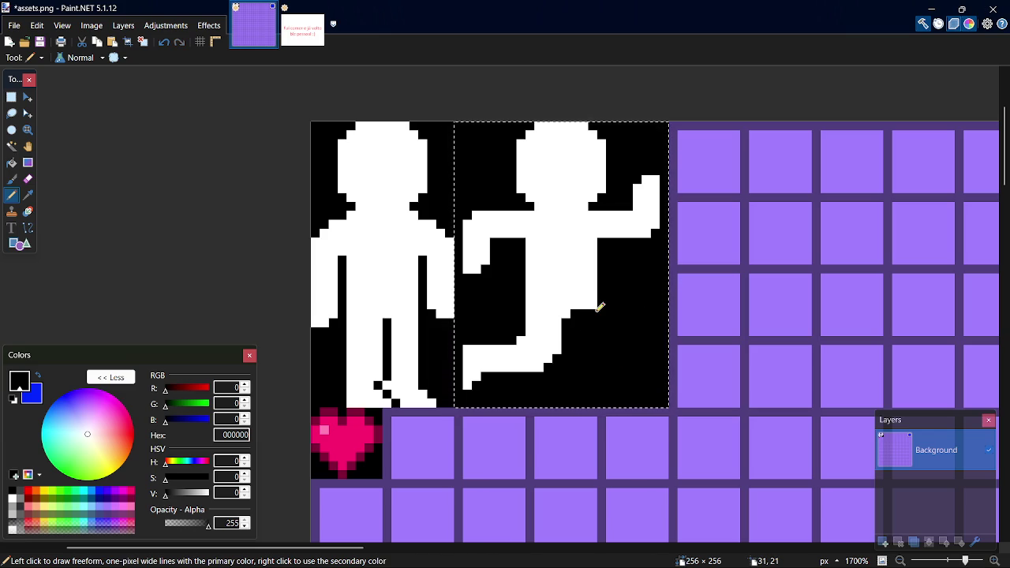
# Redraw white below the torso and fill the back-leg tip, then resample black
pyautogui.keyDown('ctrl'); pyautogui.click(593, 301); pyautogui.keyUp('ctrl')
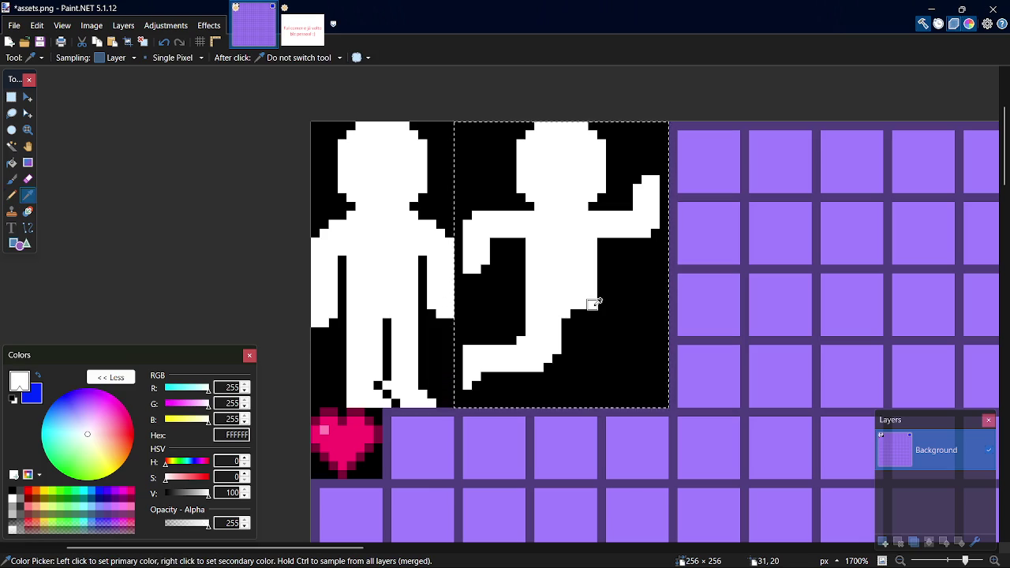
pyautogui.moveTo(598, 303); pyautogui.dragTo(653, 304)
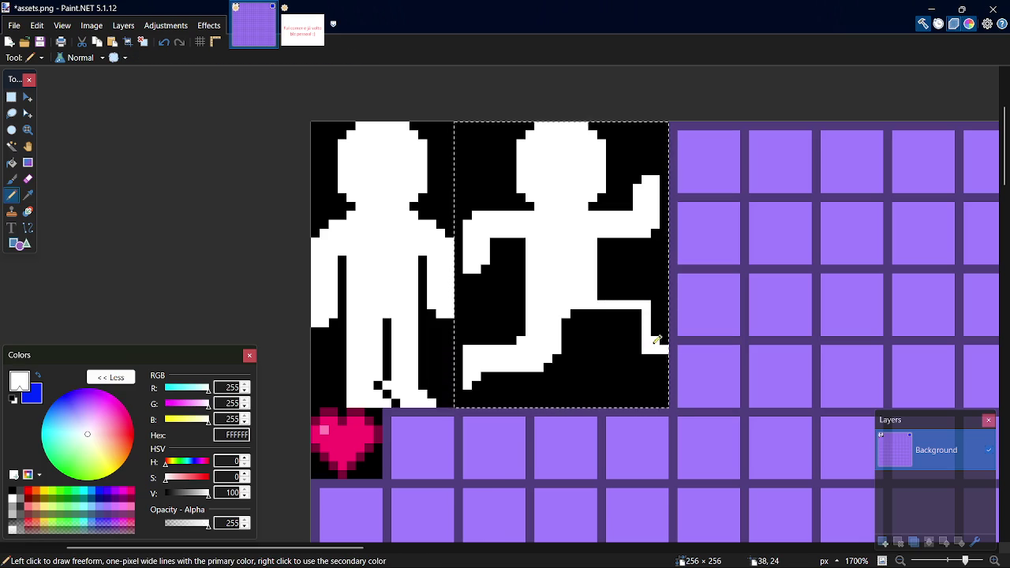
pyautogui.moveTo(638, 339); pyautogui.dragTo(638, 314)
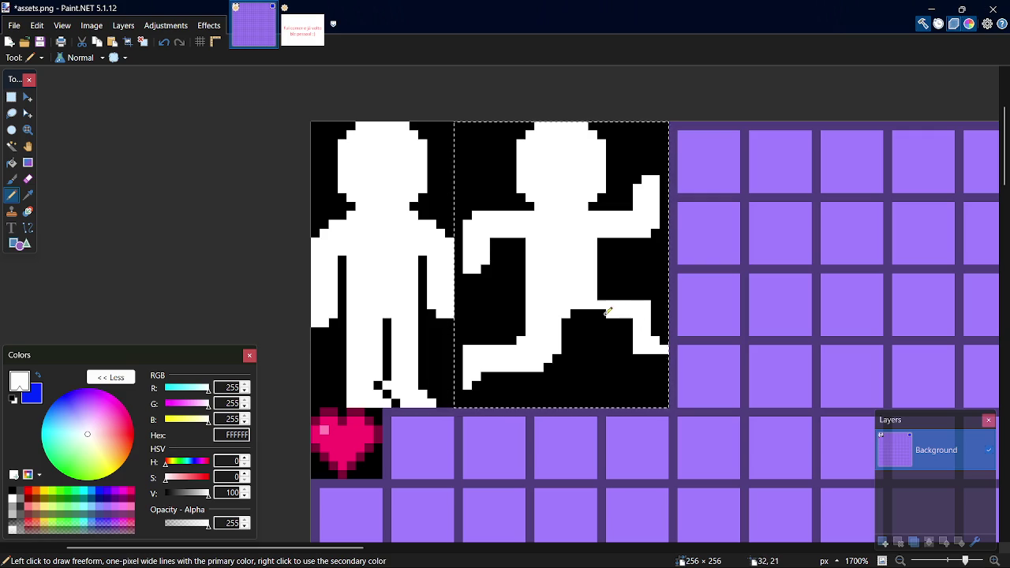
pyautogui.click(577, 323)
pyautogui.click(629, 330)
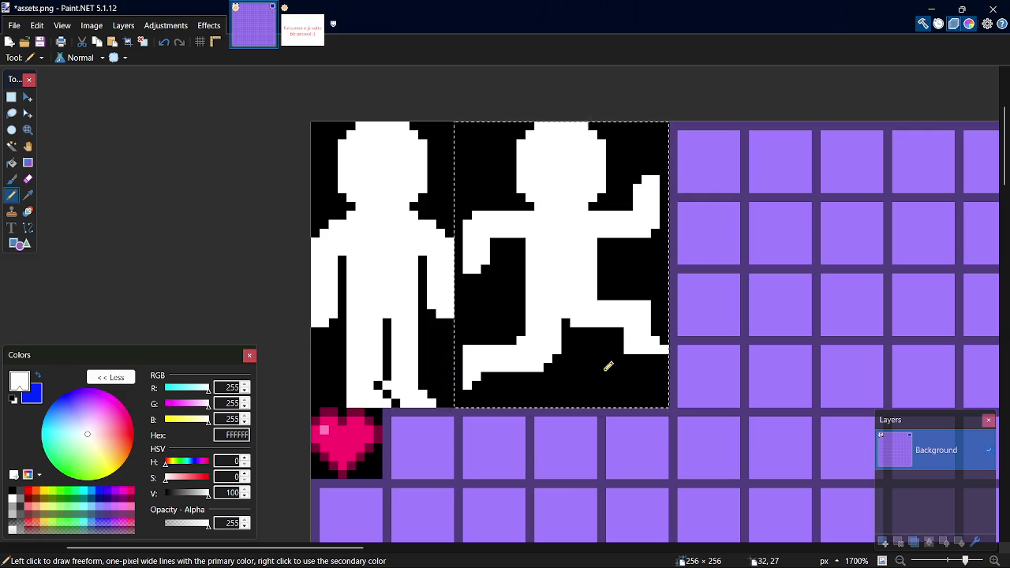
pyautogui.hotkey('ctrl', 'z')
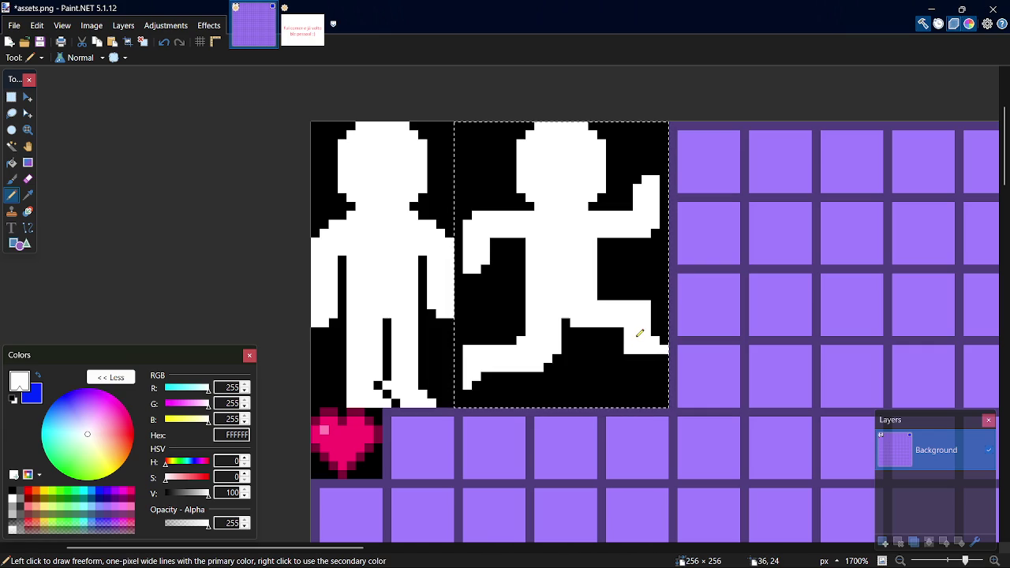
pyautogui.click(625, 349)
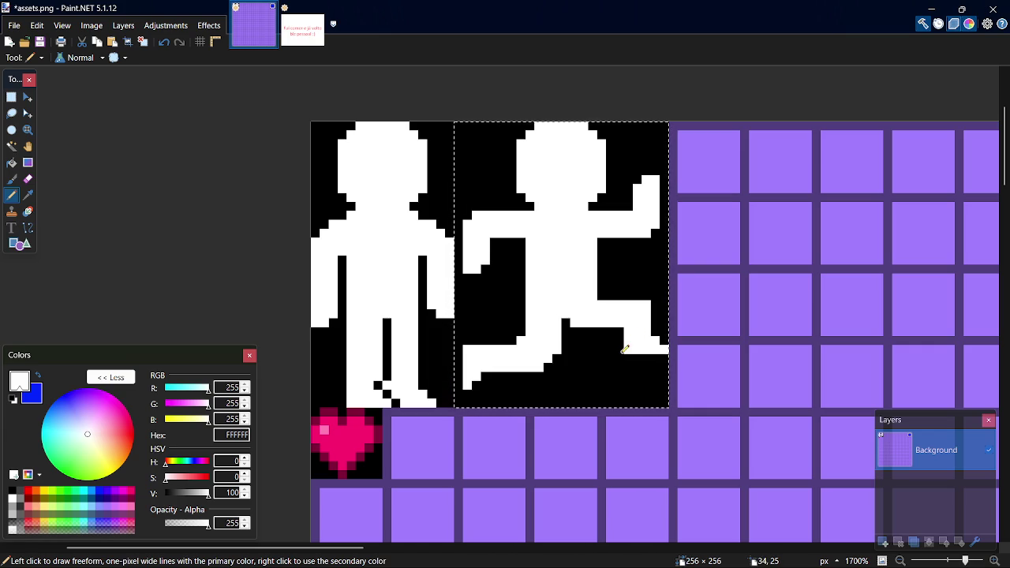
pyautogui.click(623, 348)
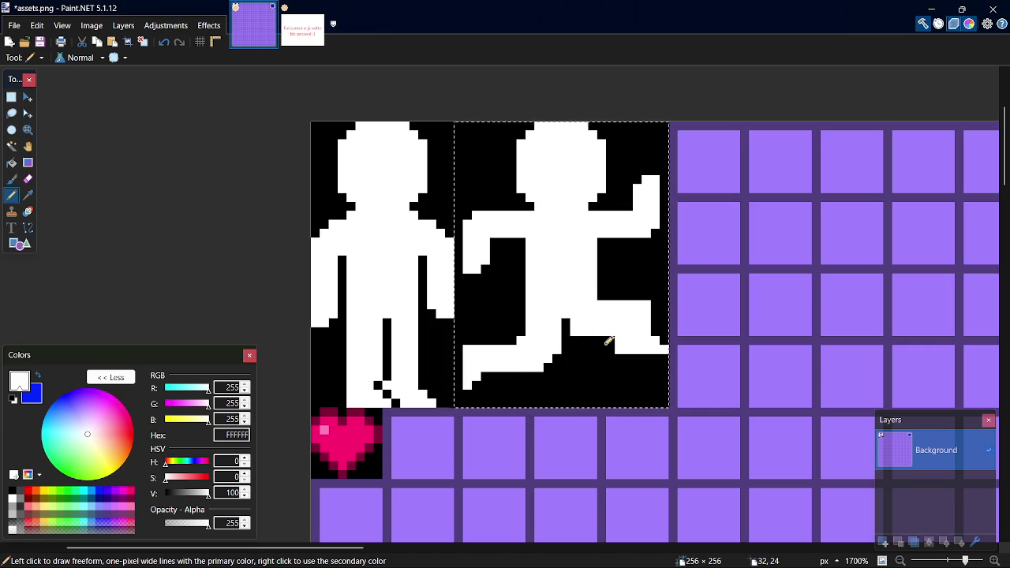
pyautogui.press('k')
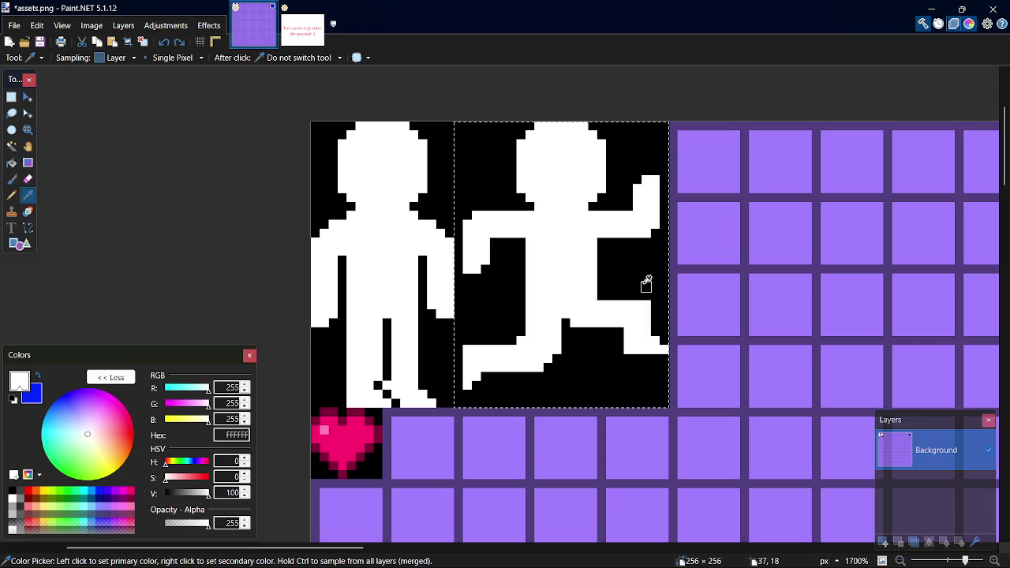
pyautogui.click(646, 283)
pyautogui.press('p')
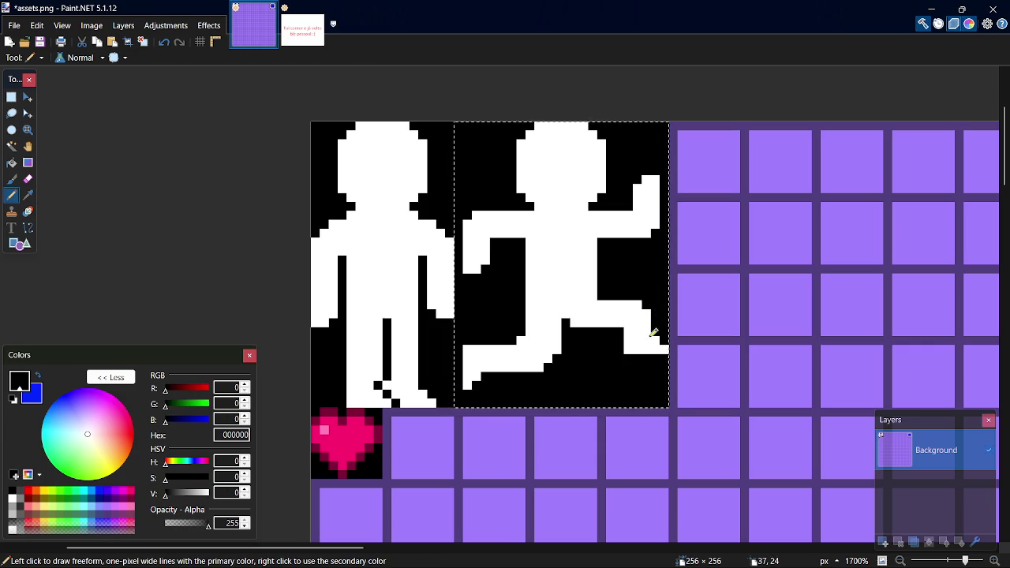
# Try nudging the 6×6 rear foot block, then restore it and clear the selection
pyautogui.press('s')
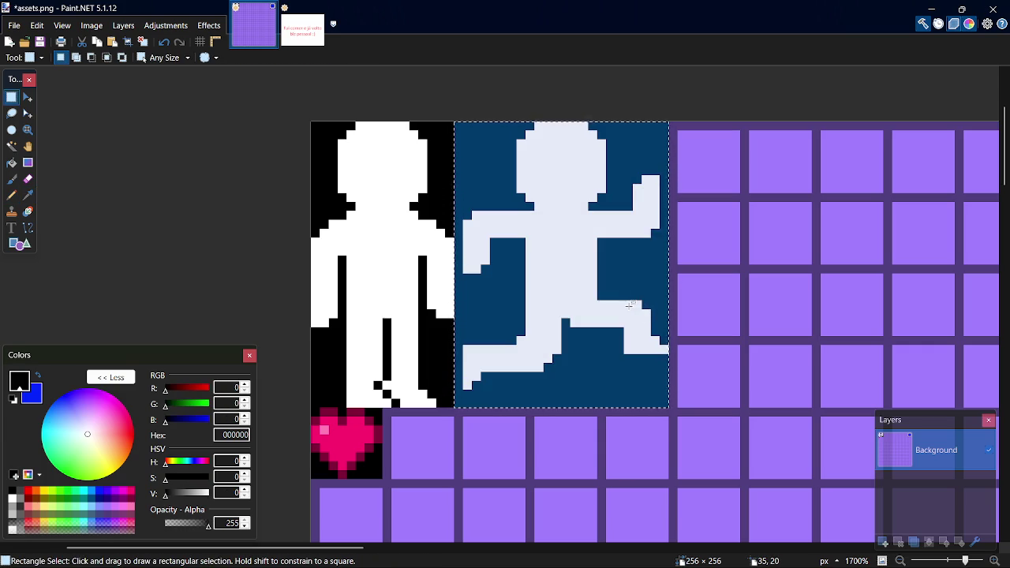
pyautogui.moveTo(617, 301); pyautogui.dragTo(668, 351)
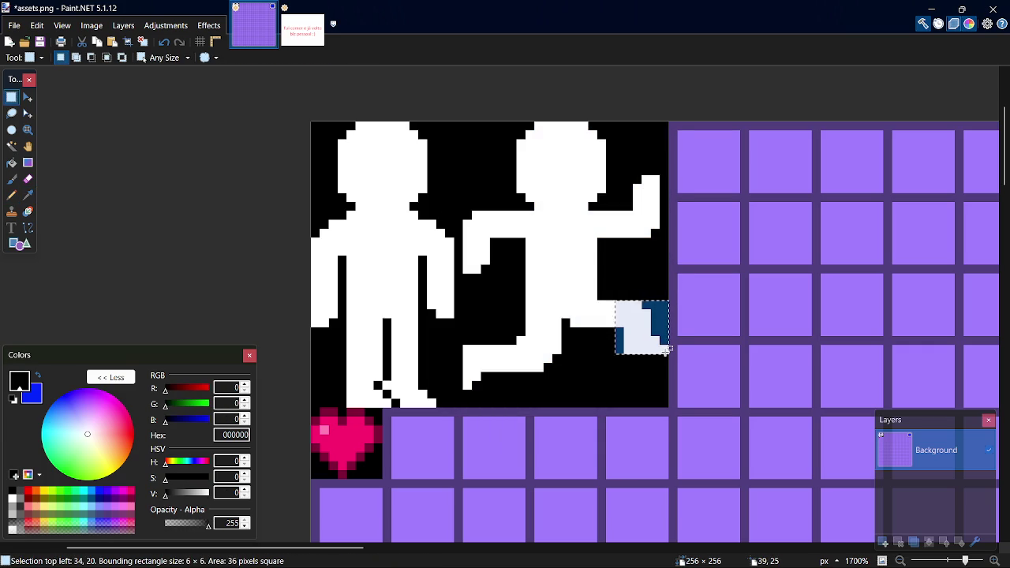
pyautogui.press('m')
pyautogui.press('Up')
pyautogui.hotkey('ctrl', 'z')
pyautogui.hotkey('ctrl', 'z')
pyautogui.press('Left')
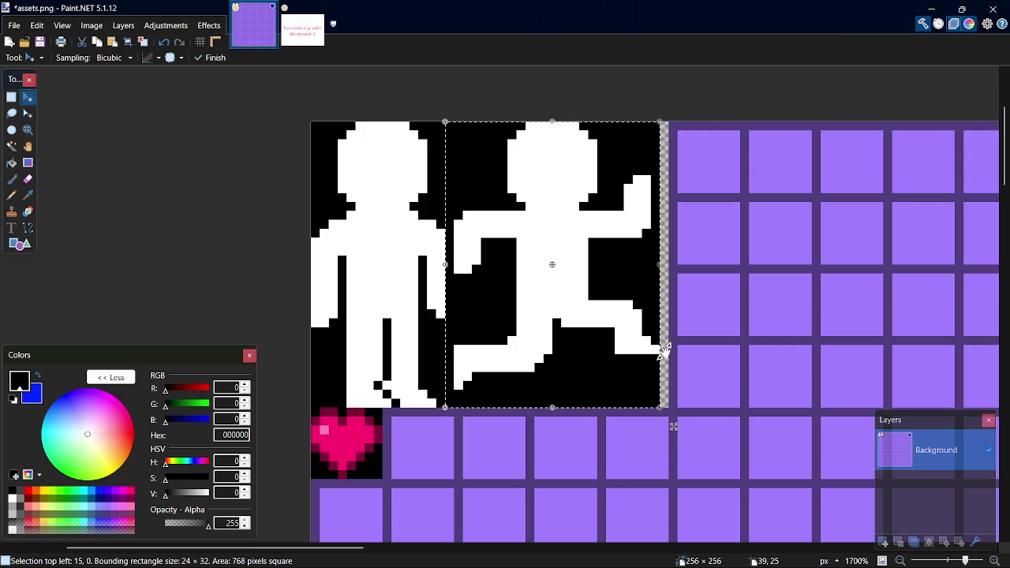
pyautogui.press('Right')
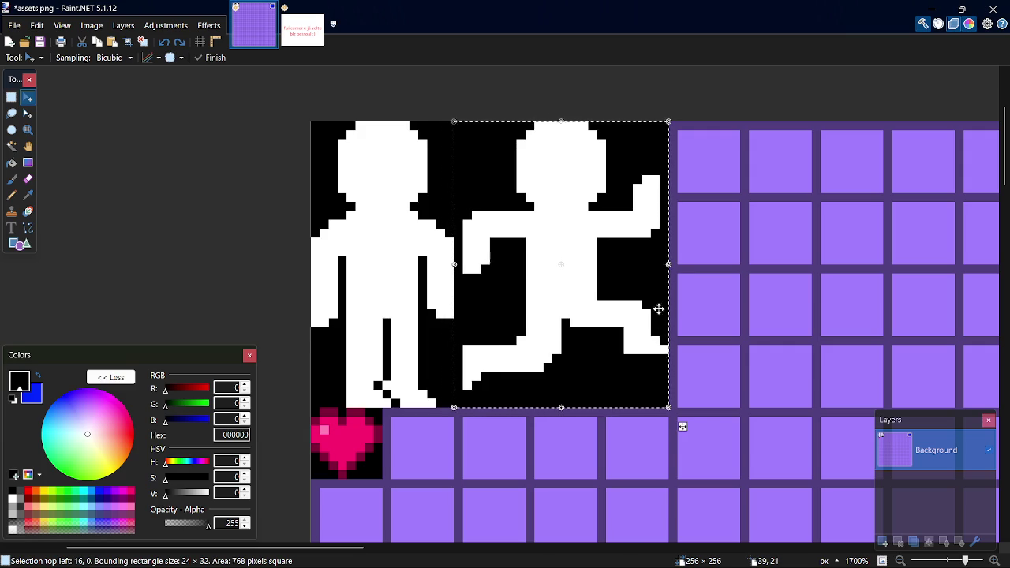
pyautogui.press('s')
pyautogui.hotkey('ctrl', 'd')
# Move the 6×8 rear foot block one pixel left and one pixel down
pyautogui.moveTo(615, 292)
pyautogui.mouseDown()
pyautogui.moveTo(660, 327)
pyautogui.moveTo(666, 362)
pyautogui.mouseUp()
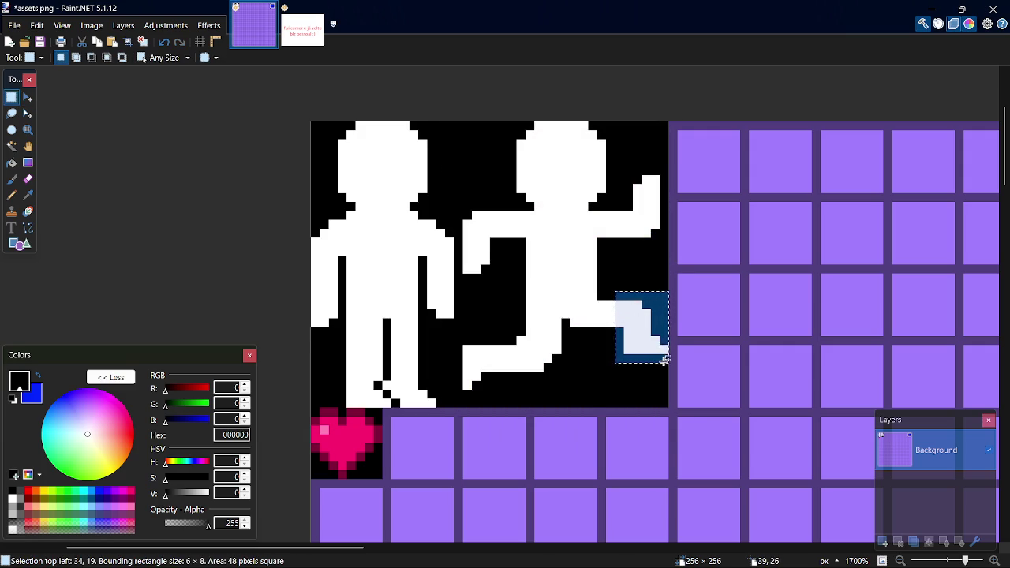
pyautogui.press('m')
pyautogui.press('Left')
pyautogui.press('Down')
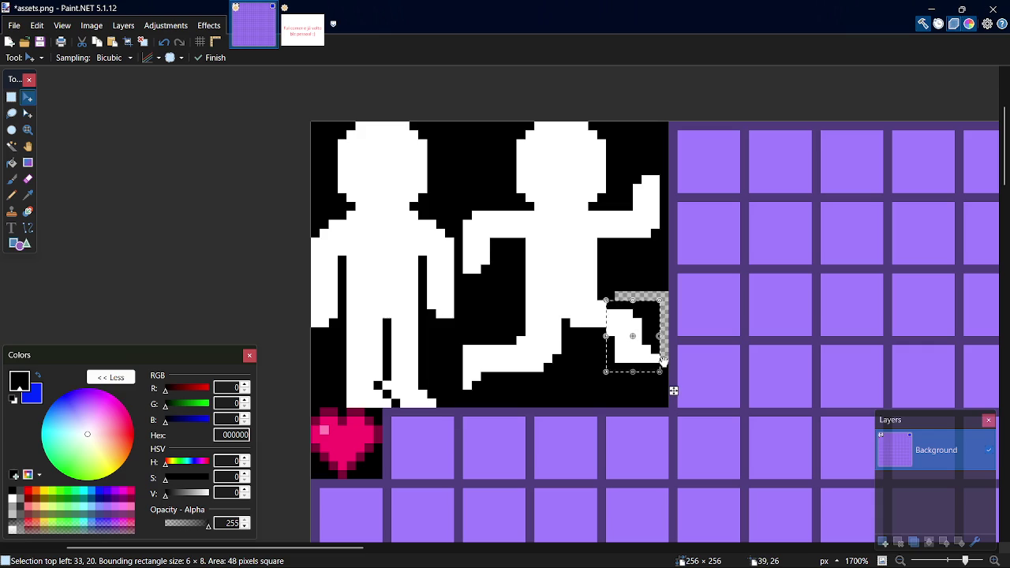
# Nudge a small piece of the rear leg one pixel down, then sample white
pyautogui.press('s')
pyautogui.moveTo(579, 299); pyautogui.dragTo(607, 326)
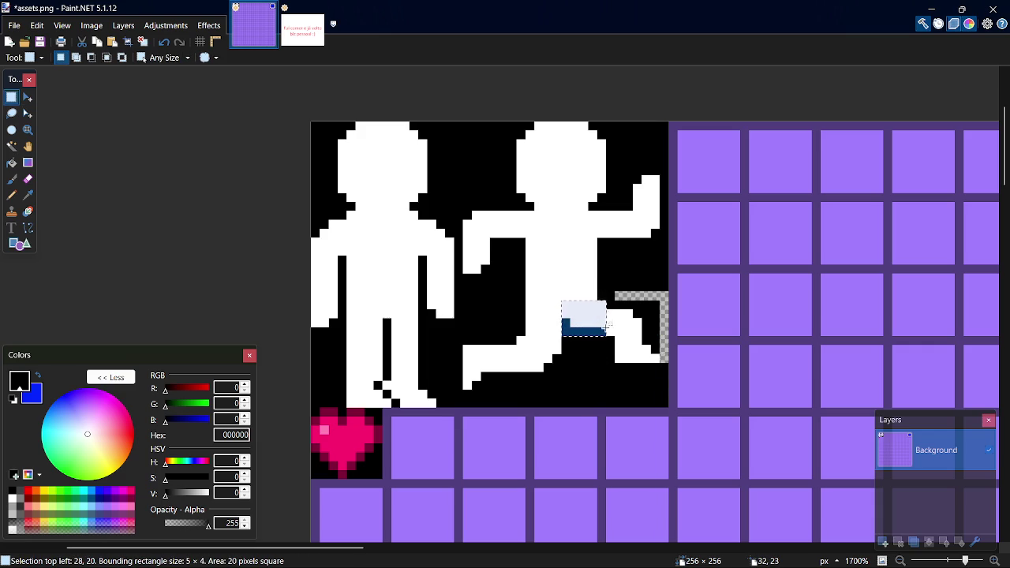
pyautogui.press('m')
pyautogui.press('Down')
pyautogui.press('s')
pyautogui.hotkey('ctrl', 'd')
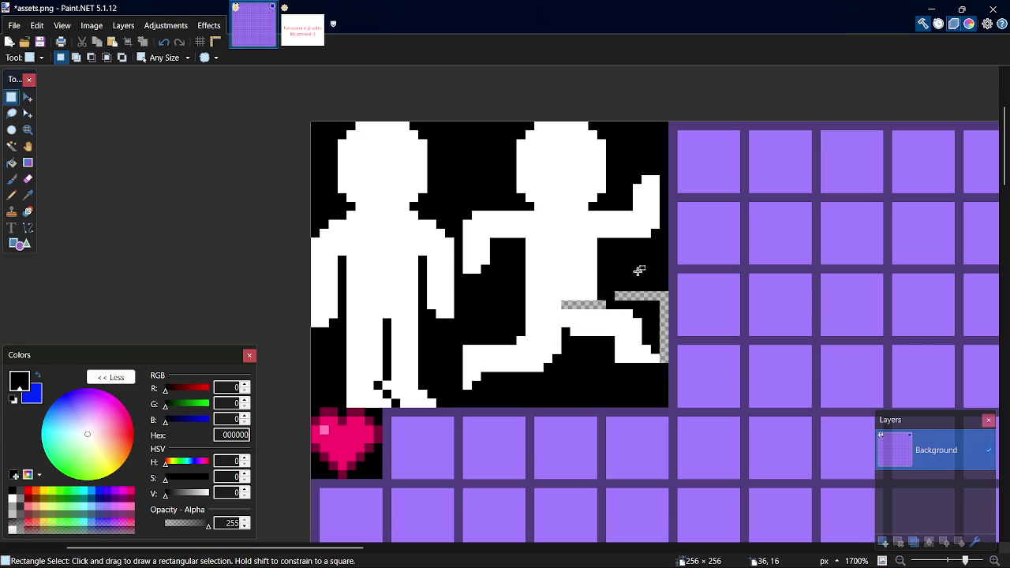
pyautogui.press('k')
pyautogui.click(603, 321)
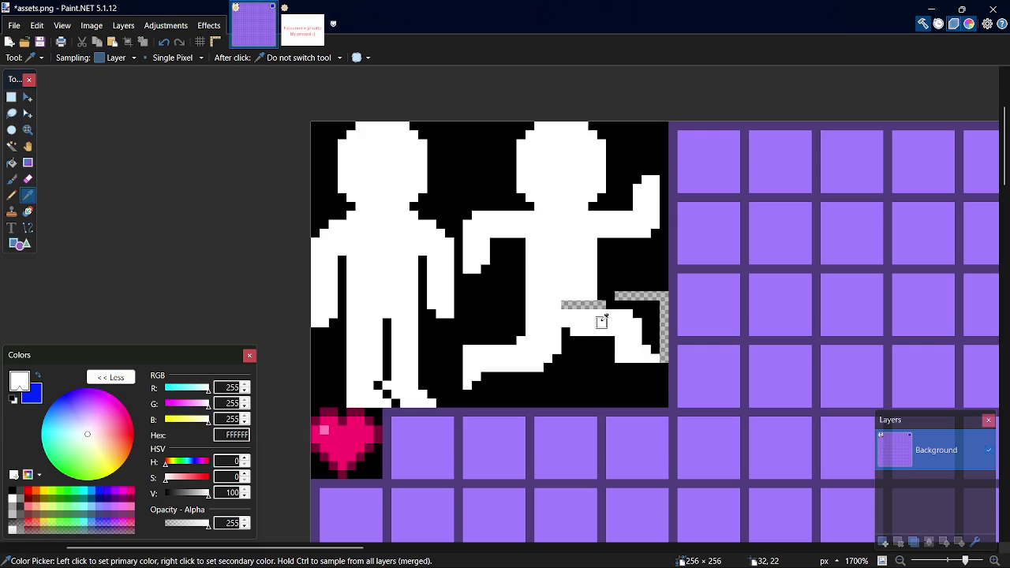
# Fill the empty leg strip white and patch the gaps beside the foot black
pyautogui.press('p')
pyautogui.moveTo(563, 304); pyautogui.dragTo(610, 305)
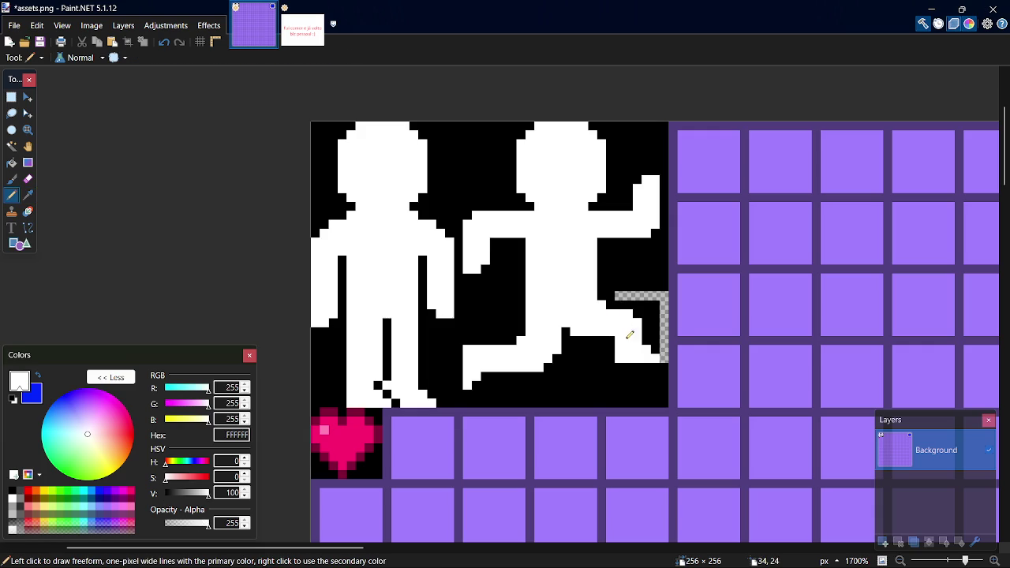
pyautogui.press('k')
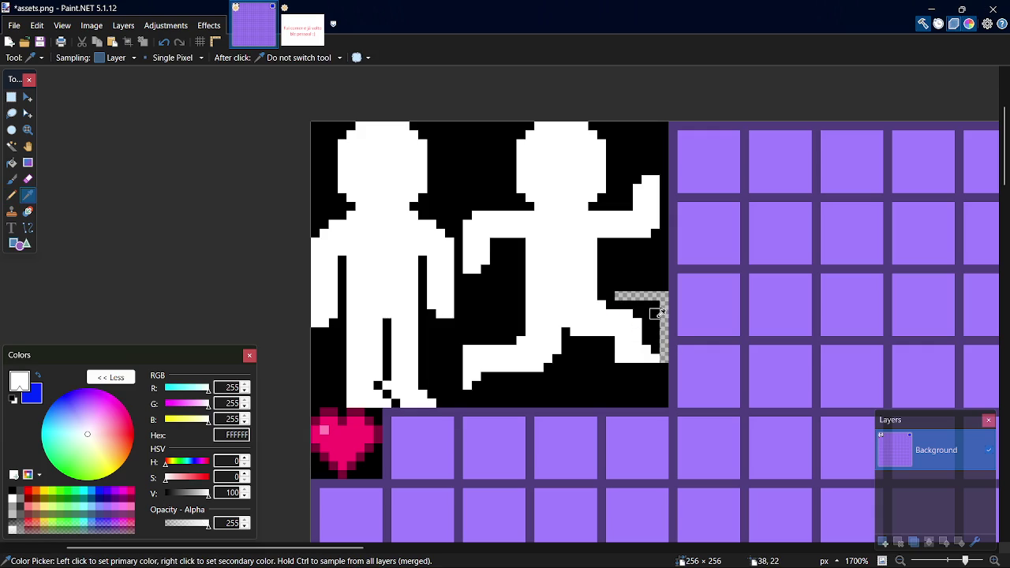
pyautogui.click(655, 322)
pyautogui.press('p')
pyautogui.moveTo(619, 296)
pyautogui.mouseDown()
pyautogui.moveTo(648, 296)
pyautogui.moveTo(662, 357)
pyautogui.mouseUp()
pyautogui.hotkey('ctrl', 'z')
pyautogui.hotkey('ctrl', 'z')
pyautogui.click(664, 305)
pyautogui.moveTo(667, 316)
pyautogui.mouseDown()
pyautogui.moveTo(664, 361)
pyautogui.moveTo(665, 294)
pyautogui.moveTo(620, 296)
pyautogui.mouseUp()
pyautogui.hotkey('ctrl', 'z')
# Extend the rear foot with white pixels
pyautogui.press('k')
pyautogui.press('p')
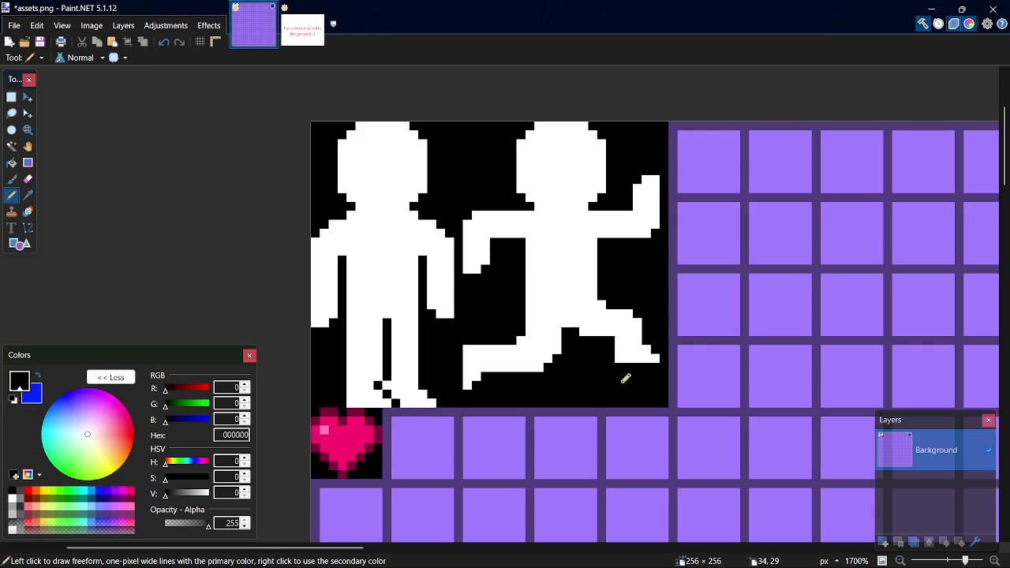
pyautogui.press('k')
pyautogui.click(630, 356)
pyautogui.press('p')
pyautogui.moveTo(627, 363)
pyautogui.mouseDown()
pyautogui.moveTo(659, 365)
pyautogui.moveTo(656, 377)
pyautogui.moveTo(623, 367)
pyautogui.moveTo(636, 372)
pyautogui.mouseUp()
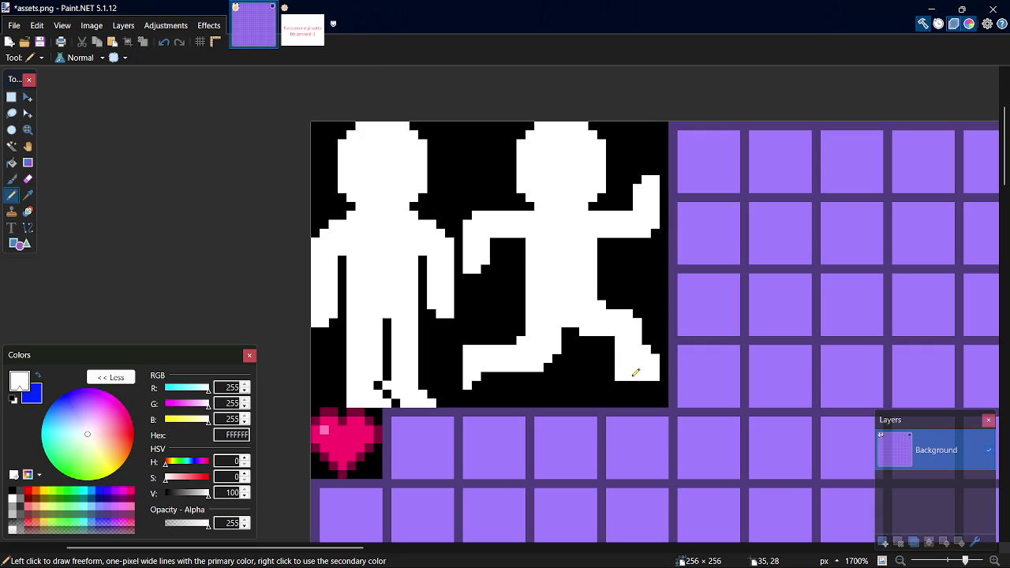
# Touch up a black pixel near the leg and save assets.png
pyautogui.press('k')
pyautogui.click(645, 340)
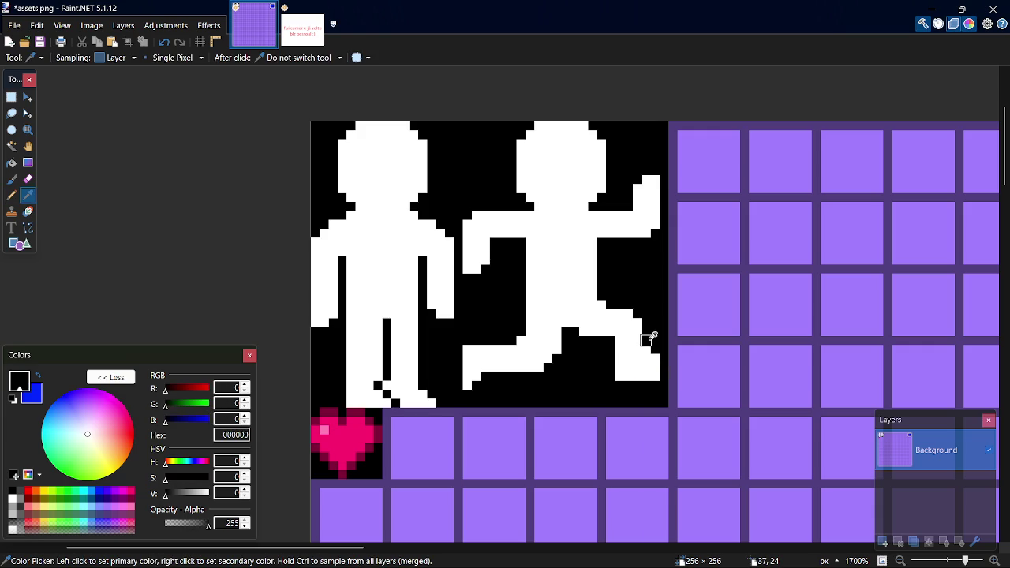
pyautogui.press('p')
pyautogui.hotkey('ctrl', 'z')
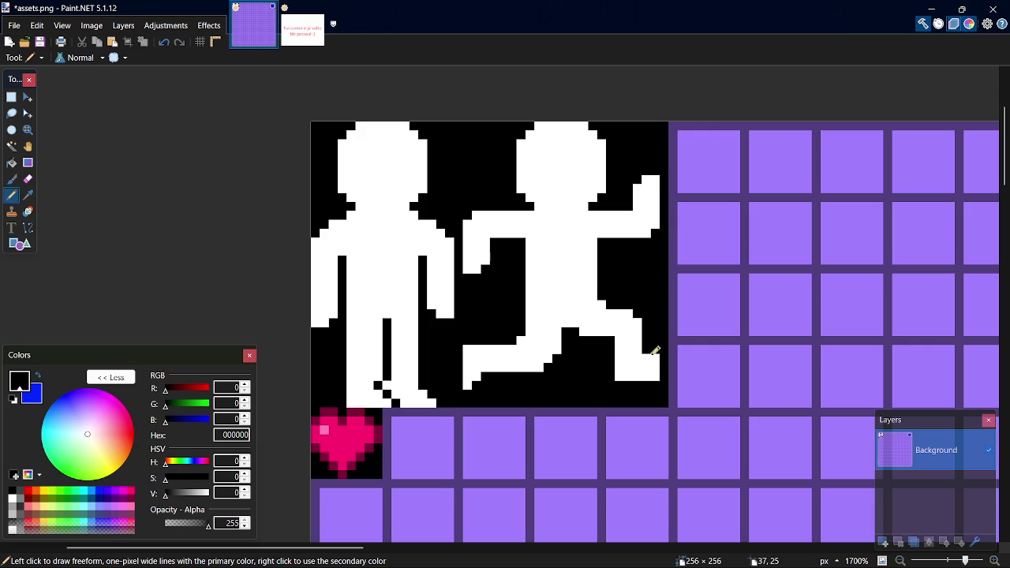
pyautogui.hotkey('ctrl', 's')
pyautogui.click(652, 357)
pyautogui.hotkey('ctrl', 's')
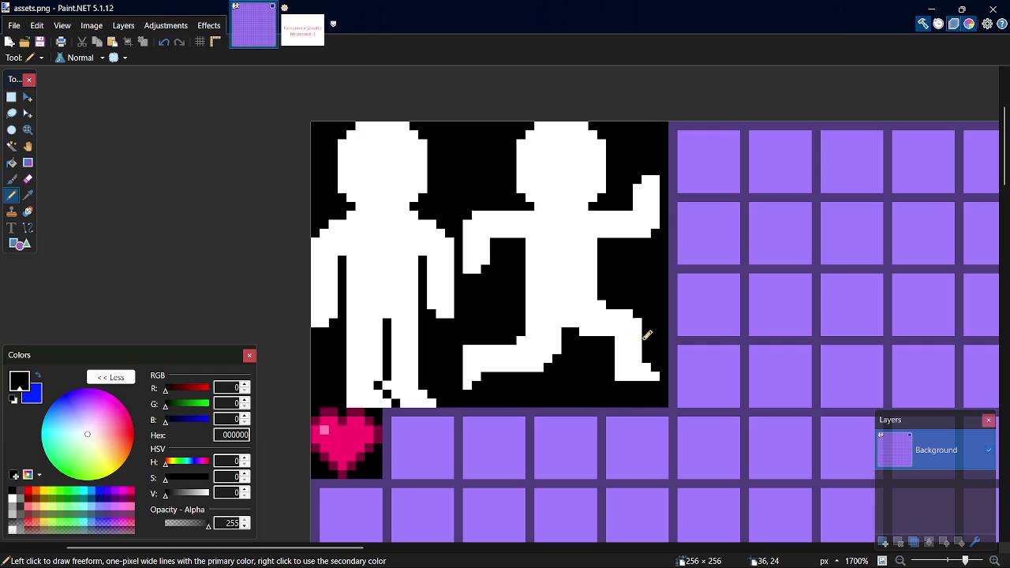
# Widen the rear leg in white, narrow its left edge in black, and save assets.png
pyautogui.click(663, 371)
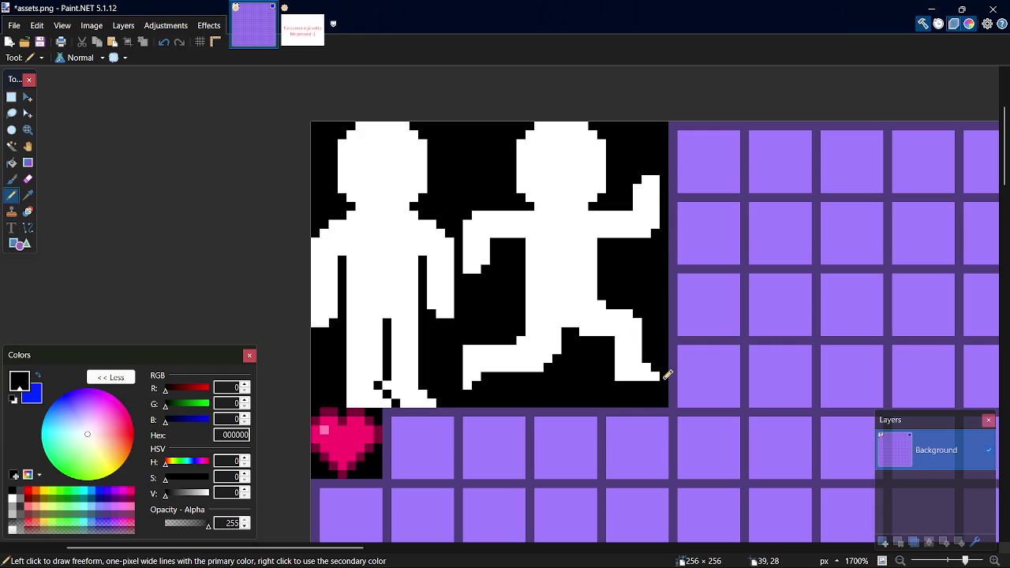
pyautogui.press('k')
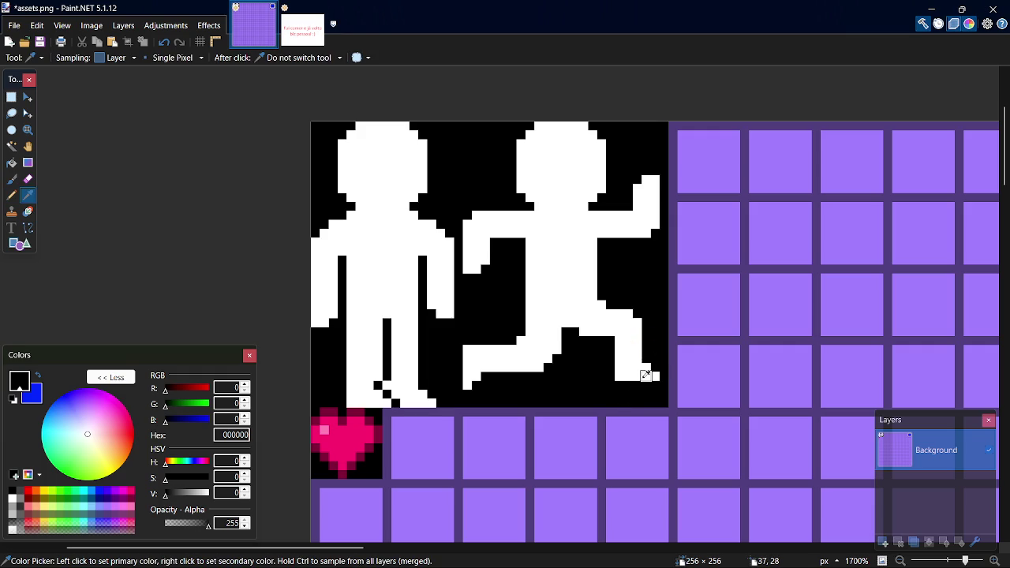
pyautogui.click(657, 374)
pyautogui.press('p')
pyautogui.moveTo(657, 366); pyautogui.dragTo(649, 322)
pyautogui.press('k')
pyautogui.click(603, 384)
pyautogui.press('p')
pyautogui.moveTo(623, 377); pyautogui.dragTo(623, 341)
pyautogui.hotkey('ctrl', 's')
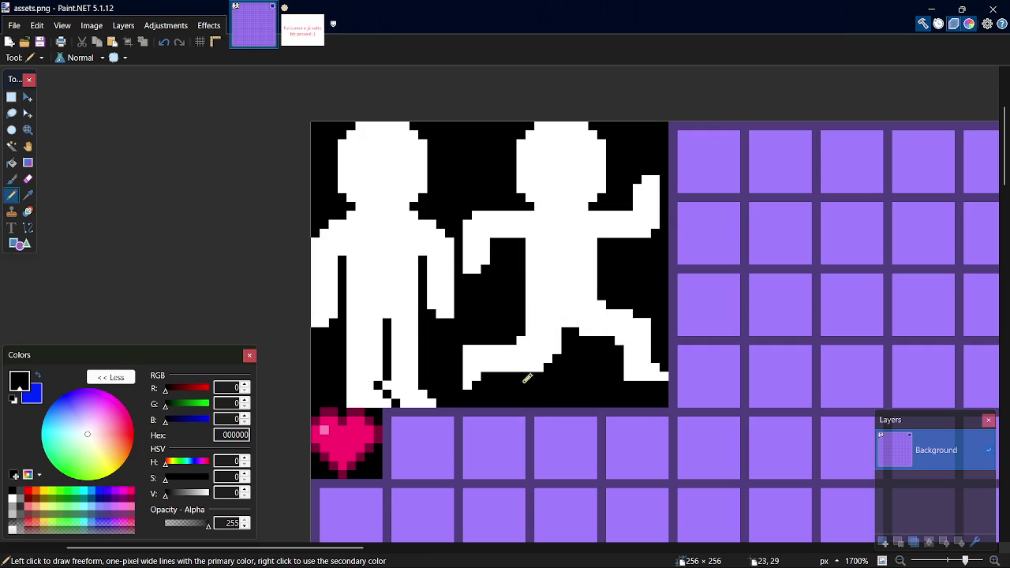
# Move the 5×5 front foot block down one pixel and deselect it
pyautogui.press('s')
pyautogui.moveTo(464, 345); pyautogui.dragTo(505, 380)
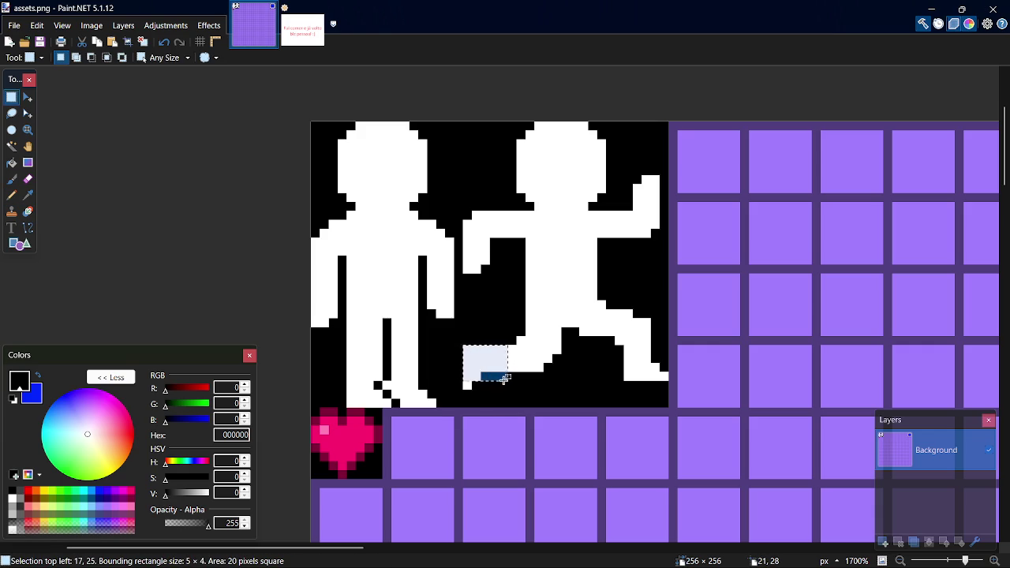
pyautogui.click(506, 384)
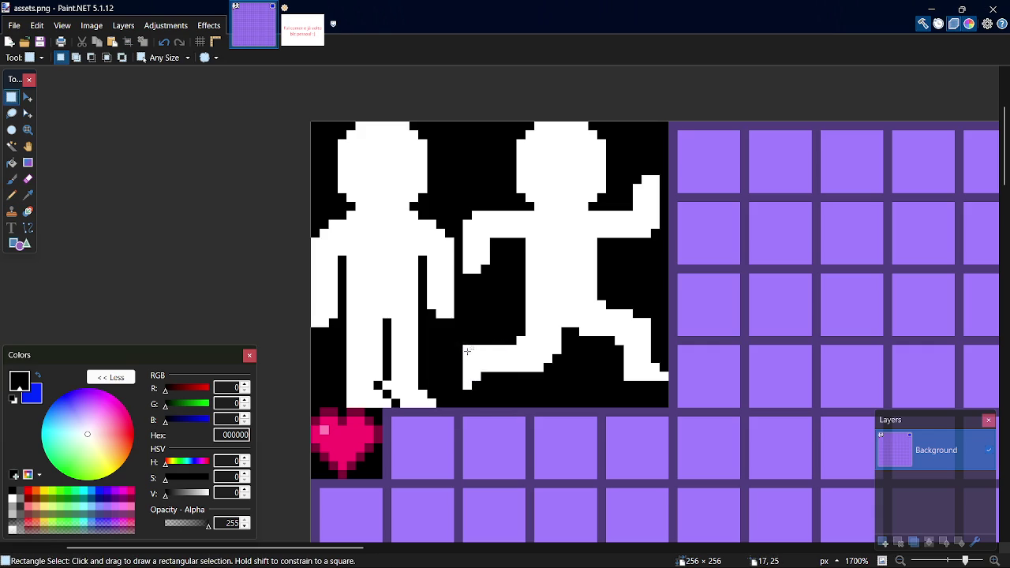
pyautogui.moveTo(464, 346); pyautogui.dragTo(515, 385)
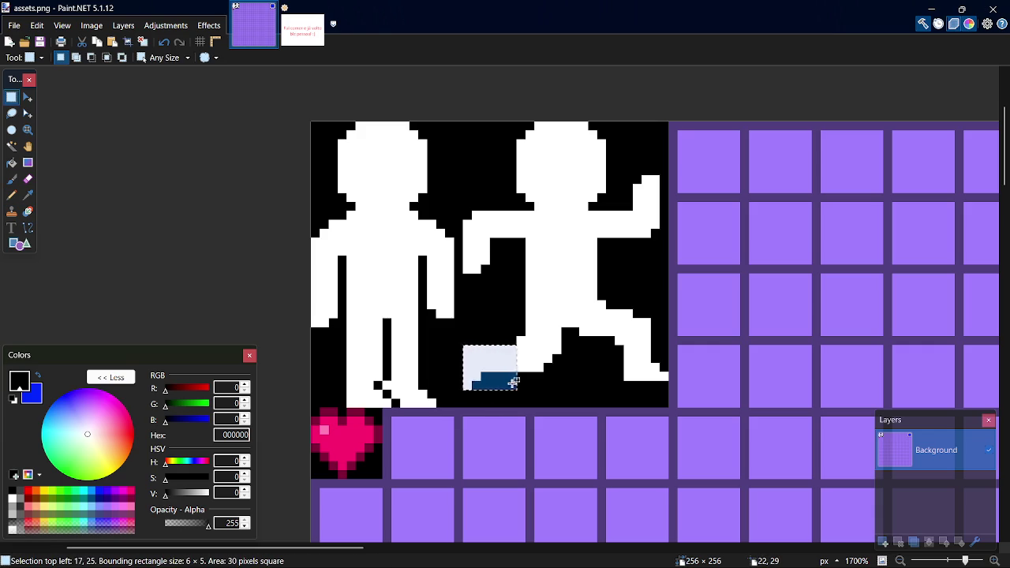
pyautogui.press('m')
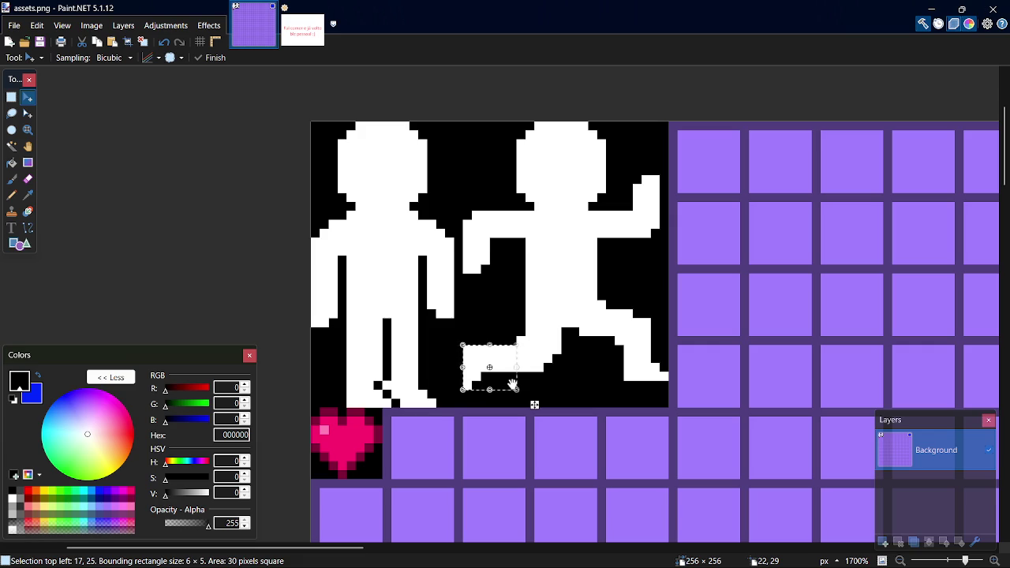
pyautogui.press('s')
pyautogui.hotkey('ctrl', 'd')
pyautogui.moveTo(509, 345); pyautogui.dragTo(468, 388)
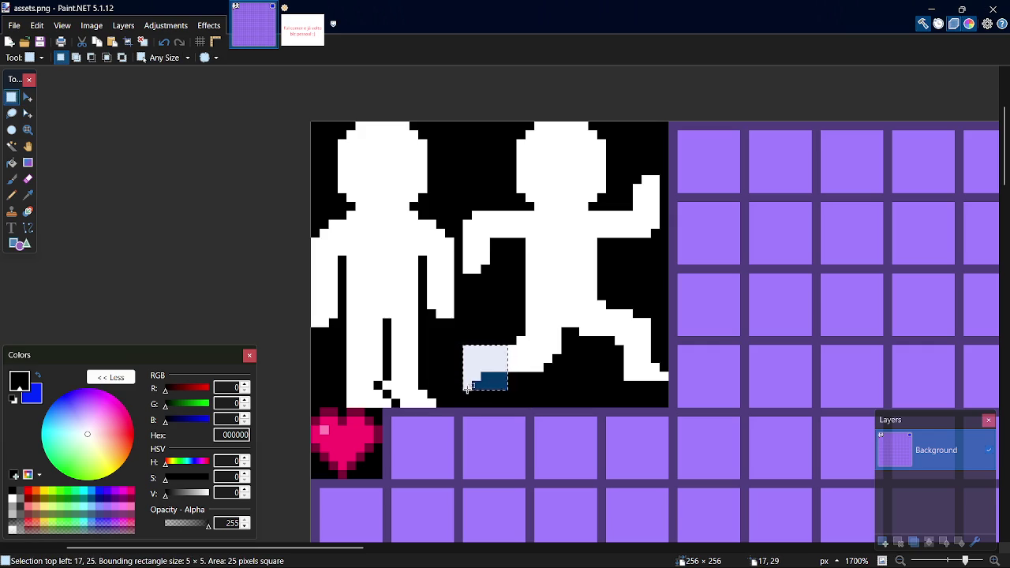
pyautogui.press('m')
pyautogui.press('Down')
pyautogui.press('s')
pyautogui.hotkey('ctrl', 'd')
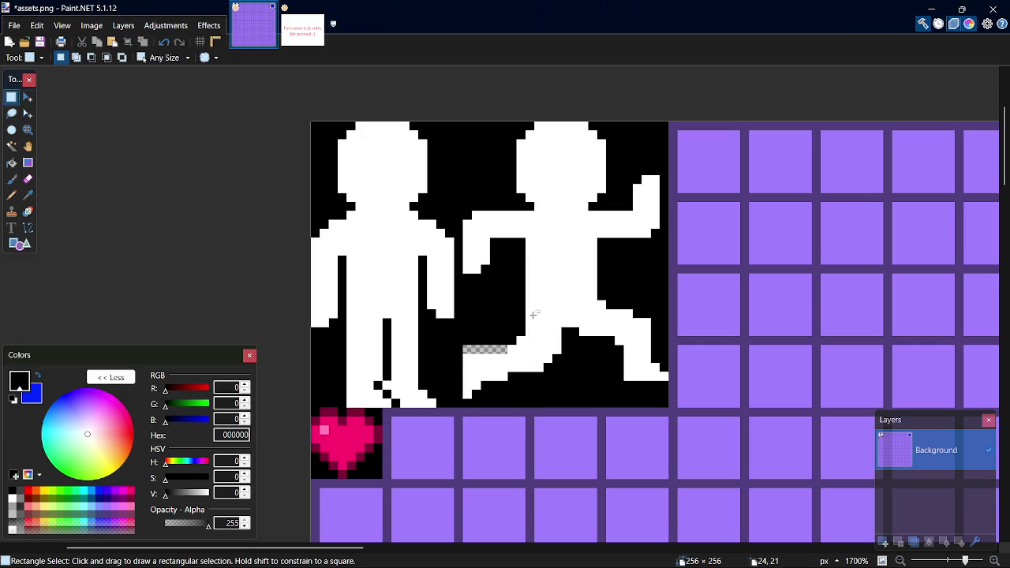
# Fill the empty strip above the front foot black and save assets.png
pyautogui.press('k')
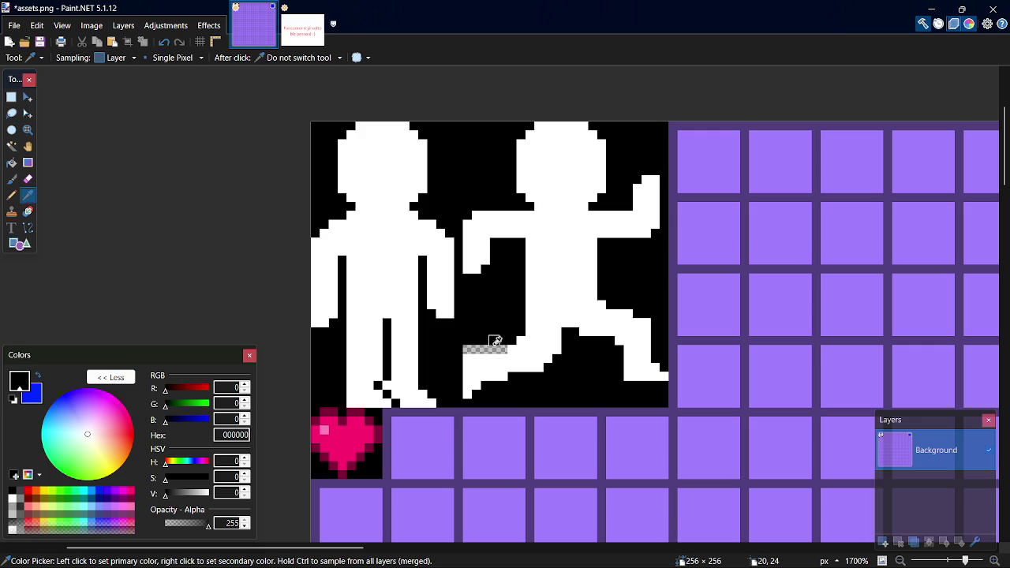
pyautogui.press('p')
pyautogui.moveTo(507, 348); pyautogui.dragTo(470, 348)
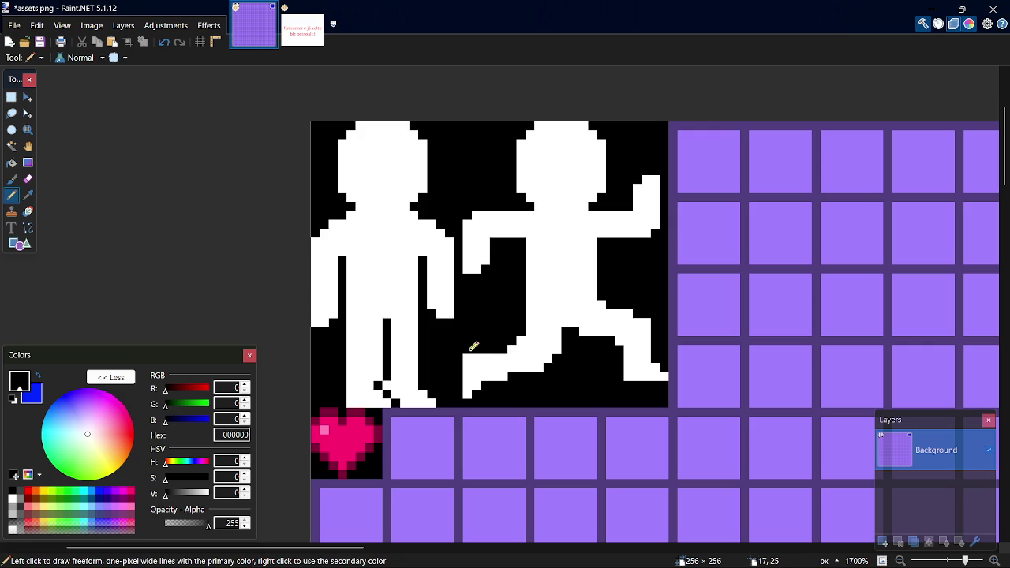
pyautogui.hotkey('ctrl', 's')
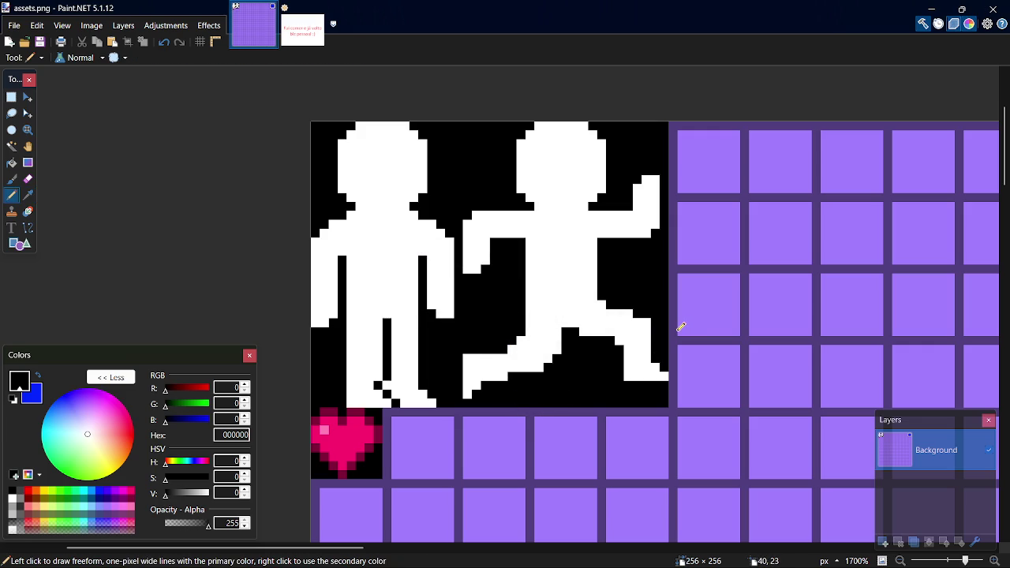
# Nudge the running figure's raised hand up one pixel
pyautogui.press('s')
pyautogui.moveTo(618, 177); pyautogui.dragTo(655, 234)
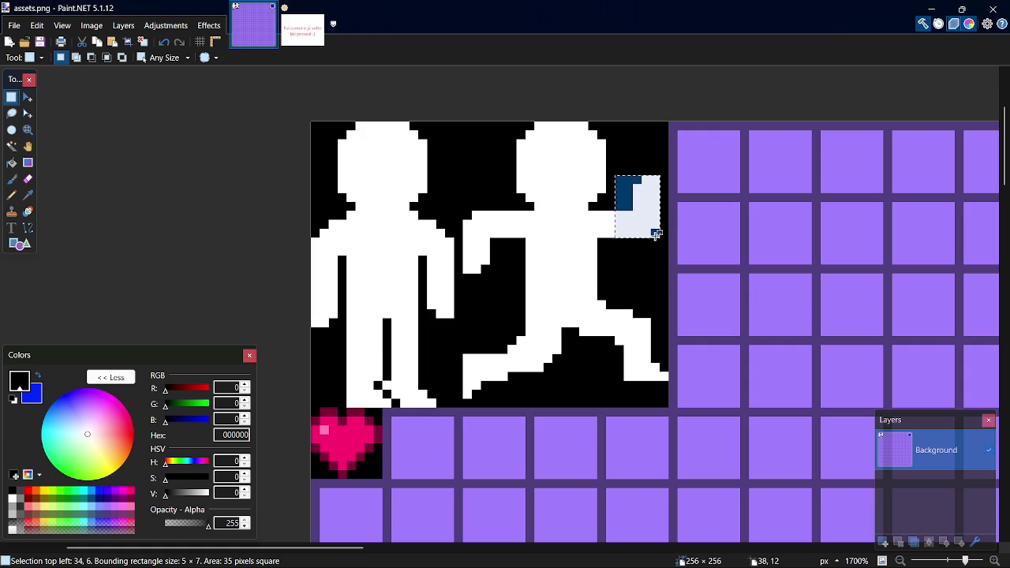
pyautogui.press('m')
pyautogui.press('Up')
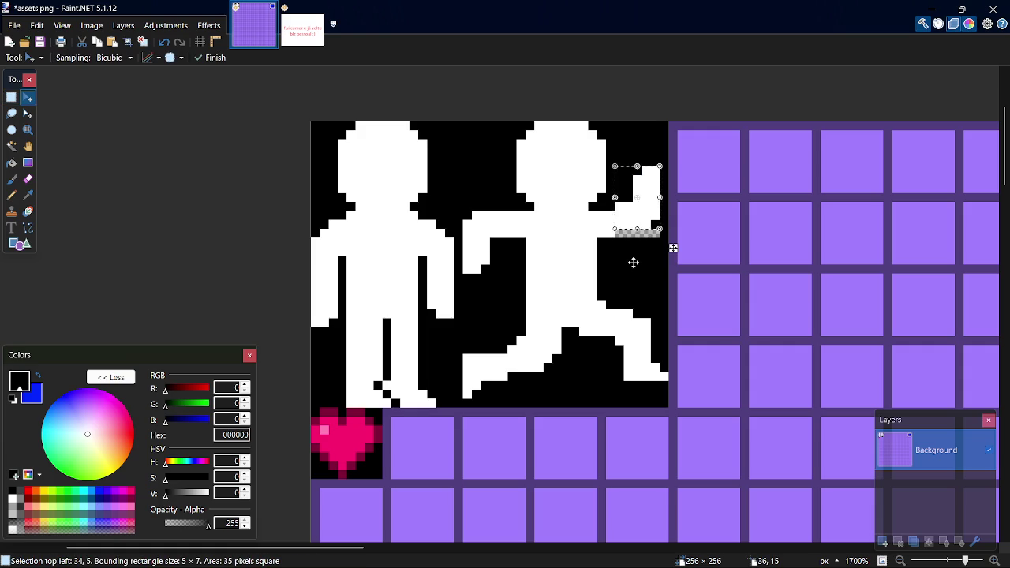
# Nudge the rear hand down one pixel and drop the selection
pyautogui.press('s')
pyautogui.moveTo(464, 204); pyautogui.dragTo(505, 270)
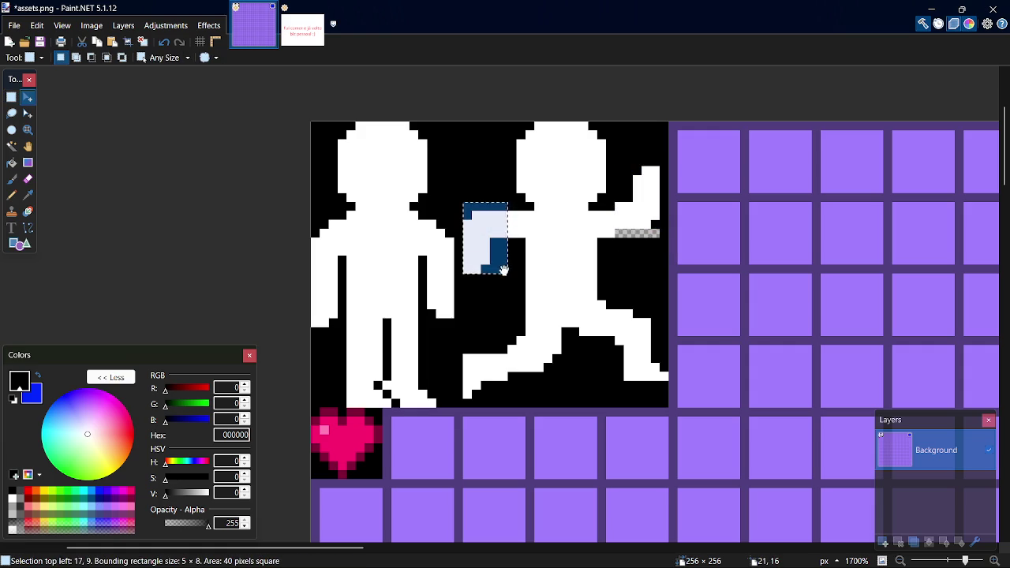
pyautogui.press('m')
pyautogui.press('Down')
pyautogui.press('s')
pyautogui.click(640, 257)
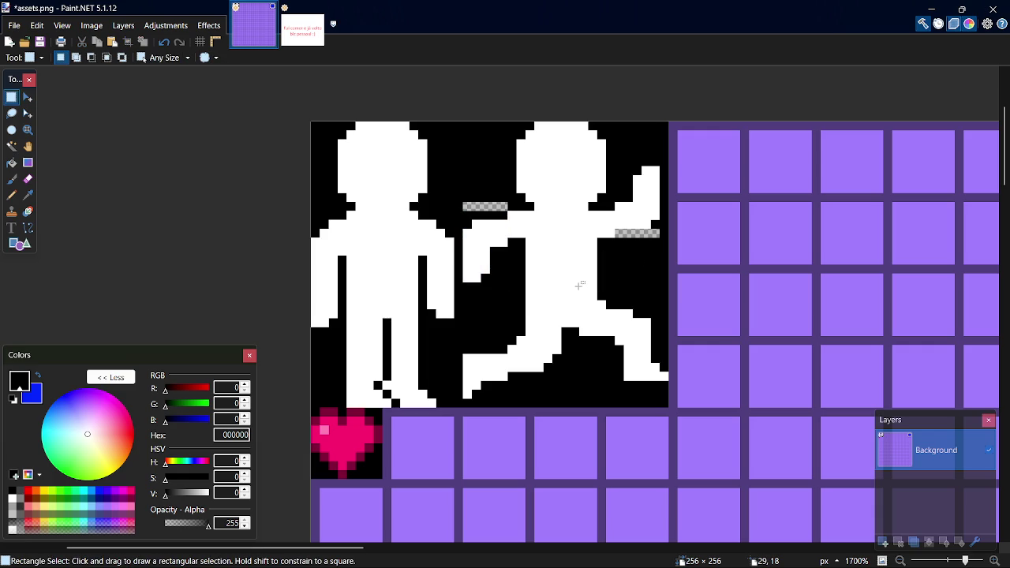
# Paint the transparent gaps beside the raised and rear arms black and save
pyautogui.press('k')
pyautogui.press('p')
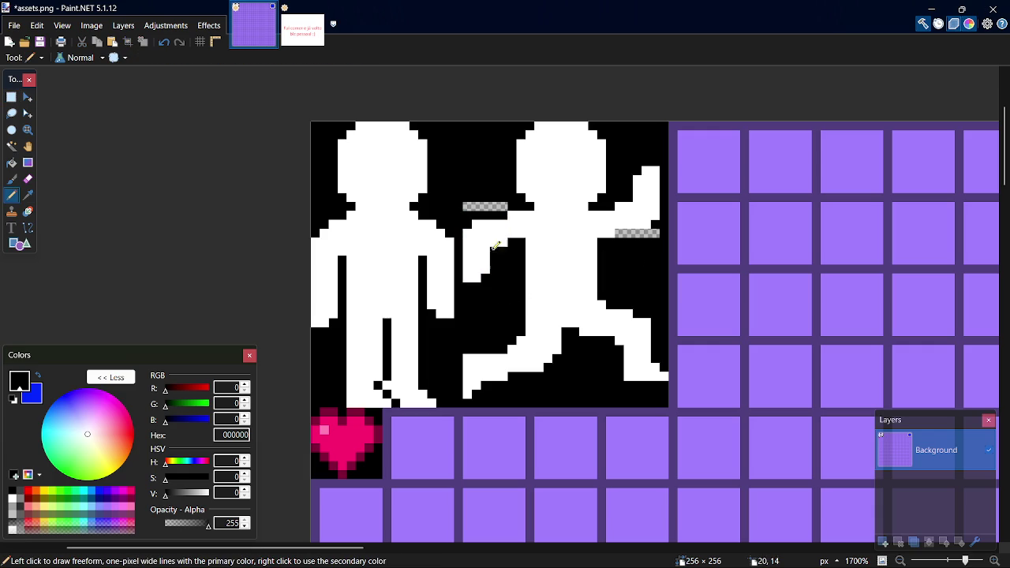
pyautogui.moveTo(466, 206); pyautogui.dragTo(507, 206)
pyautogui.moveTo(644, 231)
pyautogui.mouseDown()
pyautogui.moveTo(618, 232)
pyautogui.moveTo(658, 232)
pyautogui.mouseUp()
pyautogui.hotkey('ctrl', 's')
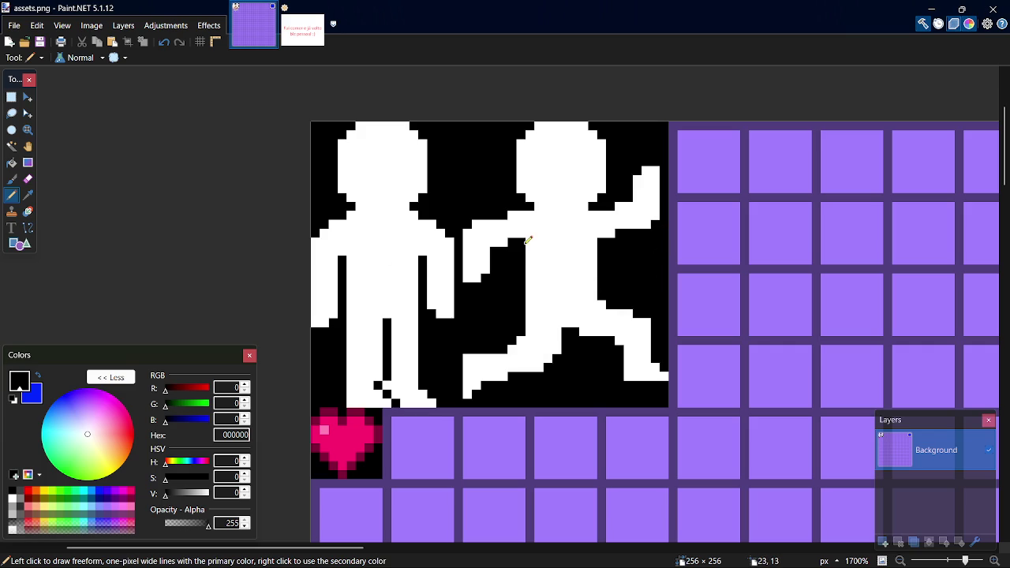
# Add a white pixel to the arm, save, and pick grey for shading
pyautogui.press('k')
pyautogui.click(522, 215)
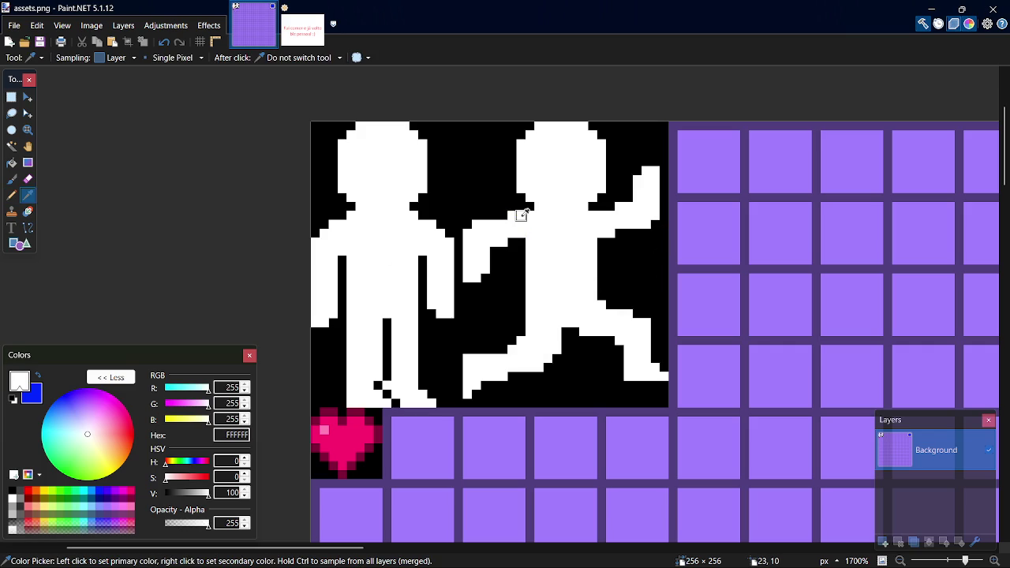
pyautogui.press('p')
pyautogui.click(505, 216)
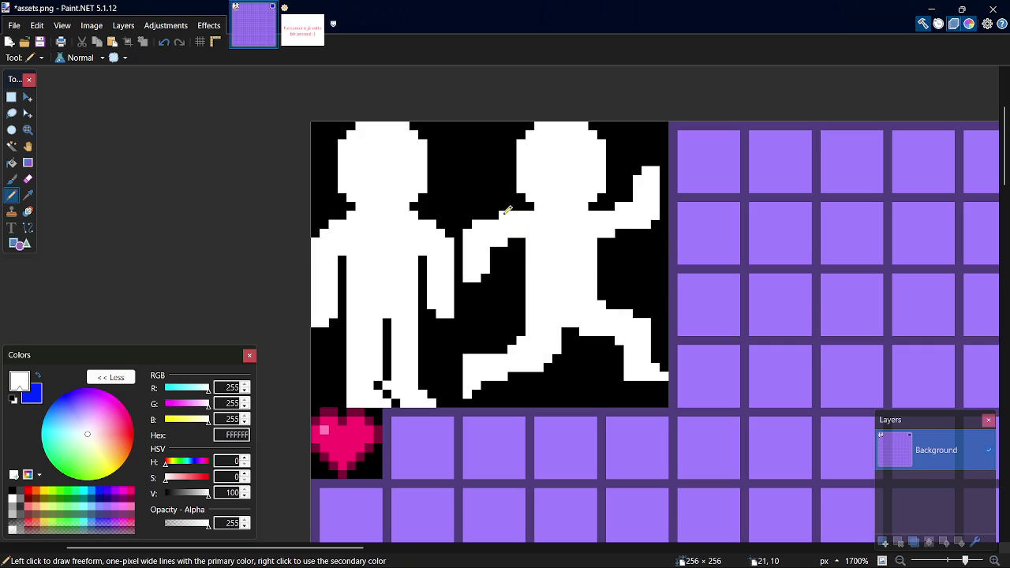
pyautogui.hotkey('ctrl', 's')
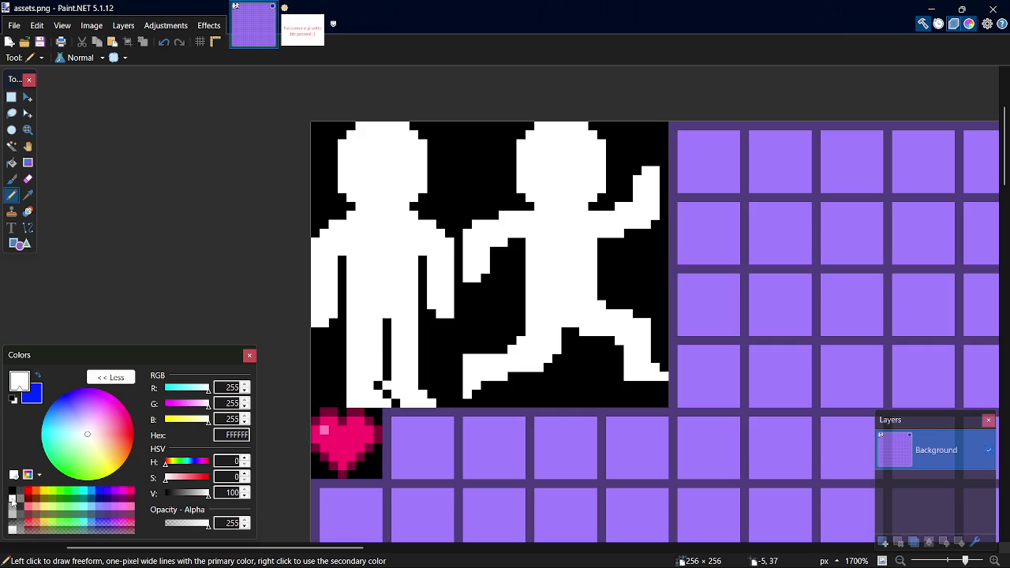
pyautogui.click(19, 500)
# Pick grey 808080 and shade the idle figure's legs, foot and arm edge
pyautogui.click(343, 403)
pyautogui.moveTo(344, 401); pyautogui.dragTo(342, 254)
pyautogui.moveTo(387, 319)
pyautogui.mouseDown()
pyautogui.moveTo(382, 384)
pyautogui.moveTo(400, 402)
pyautogui.mouseUp()
pyautogui.moveTo(430, 311); pyautogui.dragTo(427, 257)
pyautogui.click(431, 314)
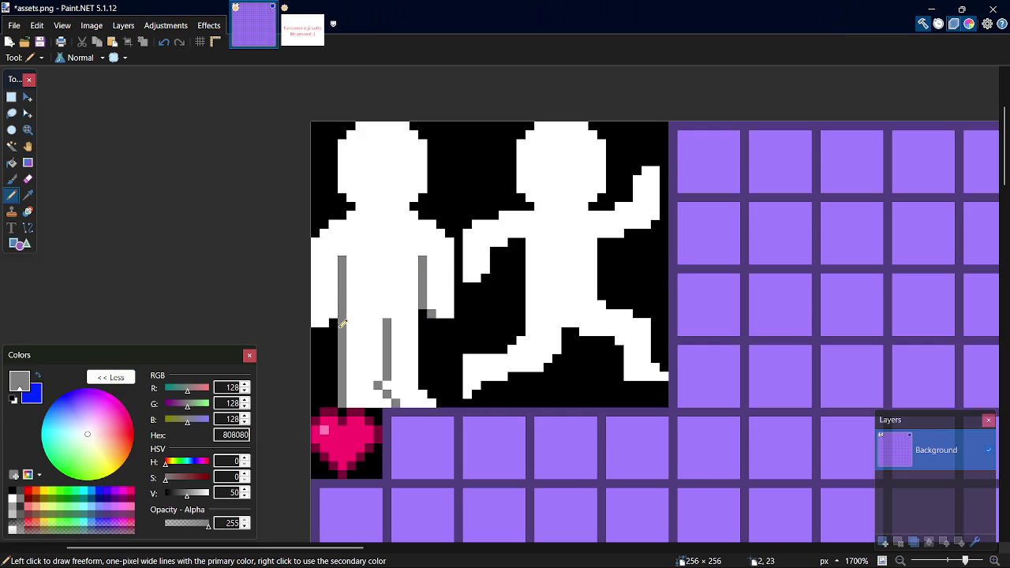
# Add grey shading to the idle figure's left shoulder, neck edge and head's left edge
pyautogui.click(324, 225)
pyautogui.click(315, 232)
pyautogui.click(352, 205)
pyautogui.click(343, 197)
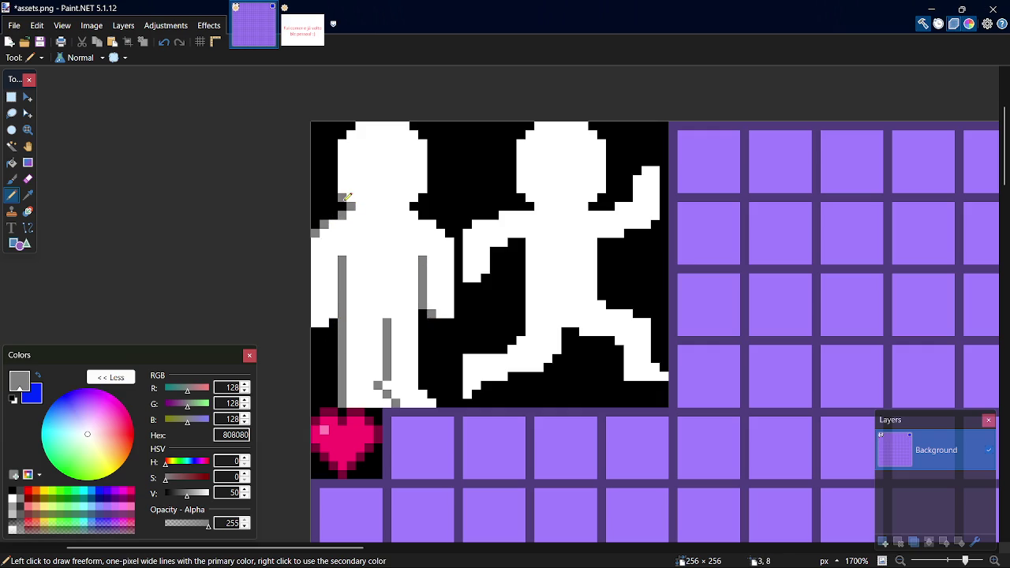
pyautogui.moveTo(337, 189)
pyautogui.mouseDown()
pyautogui.moveTo(333, 147)
pyautogui.moveTo(349, 129)
pyautogui.mouseUp()
# Save assets.png and box-select the 24×32 running figure frame
pyautogui.hotkey('ctrl', 's')
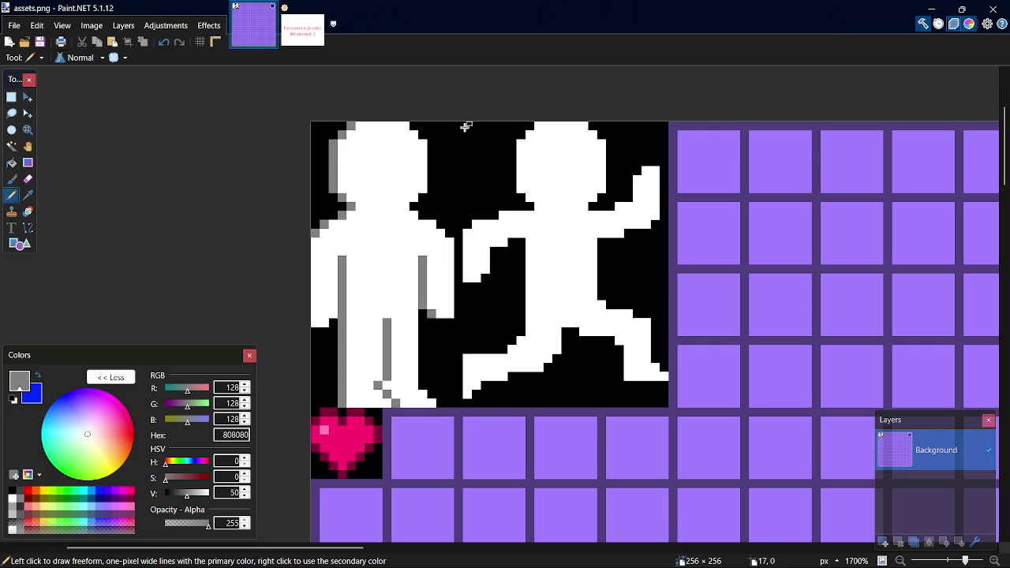
pyautogui.press('s')
pyautogui.moveTo(459, 127)
pyautogui.mouseDown()
pyautogui.moveTo(587, 342)
pyautogui.moveTo(662, 400)
pyautogui.mouseUp()
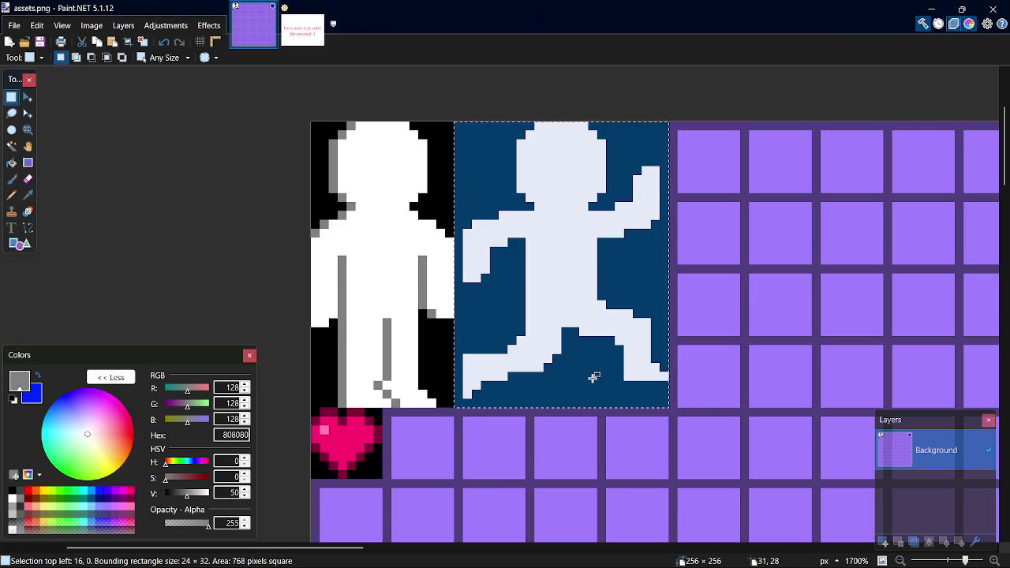
# Sample black and fix a stray white pixel by the running figure's foot, then save
pyautogui.press('p')
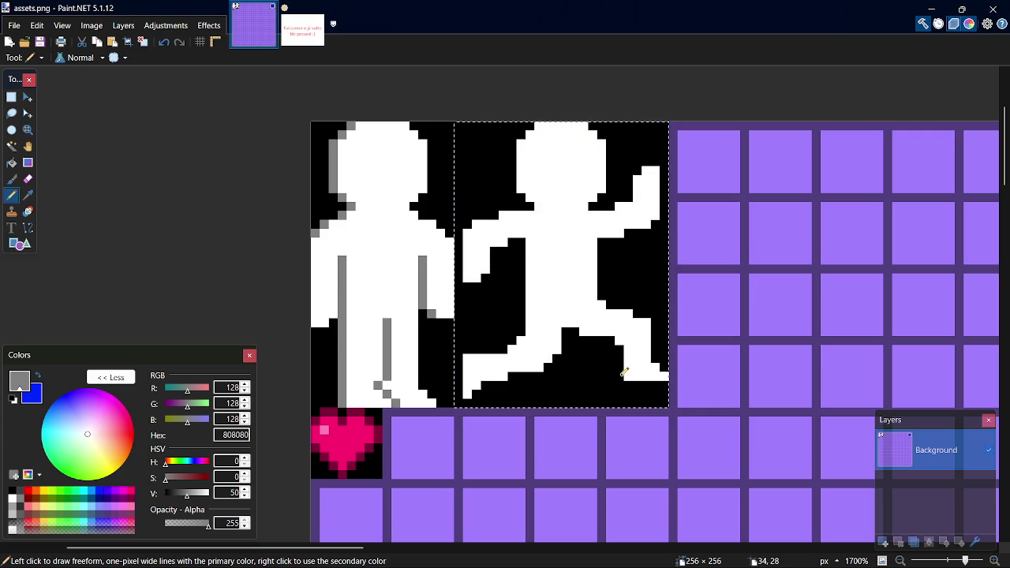
pyautogui.press('k')
pyautogui.click(622, 381)
pyautogui.press('p')
pyautogui.click(628, 371)
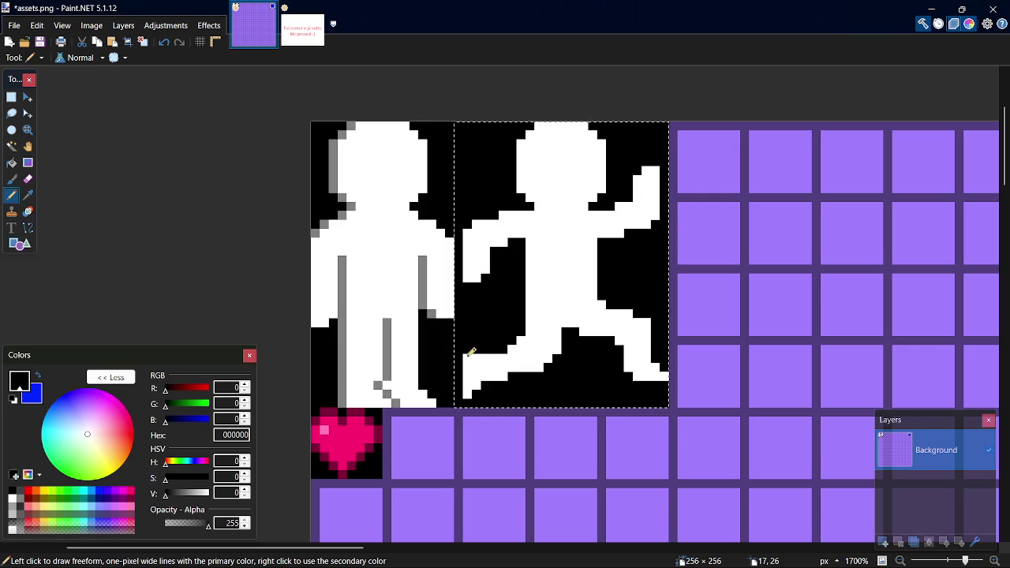
pyautogui.hotkey('ctrl', 's')
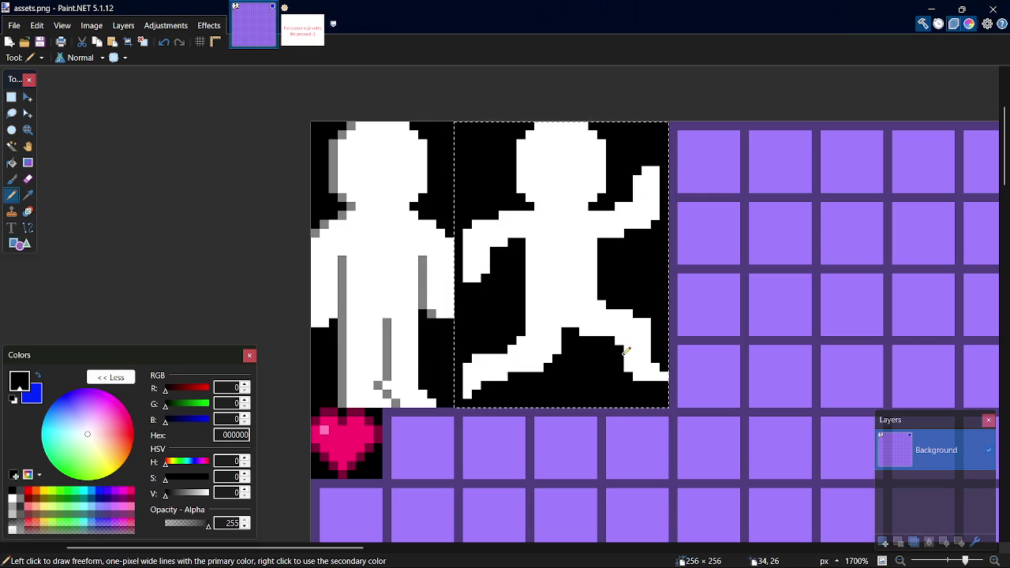
# Sample the grey and shade the running figure's back leg edge, then save
pyautogui.press('k')
pyautogui.click(423, 291)
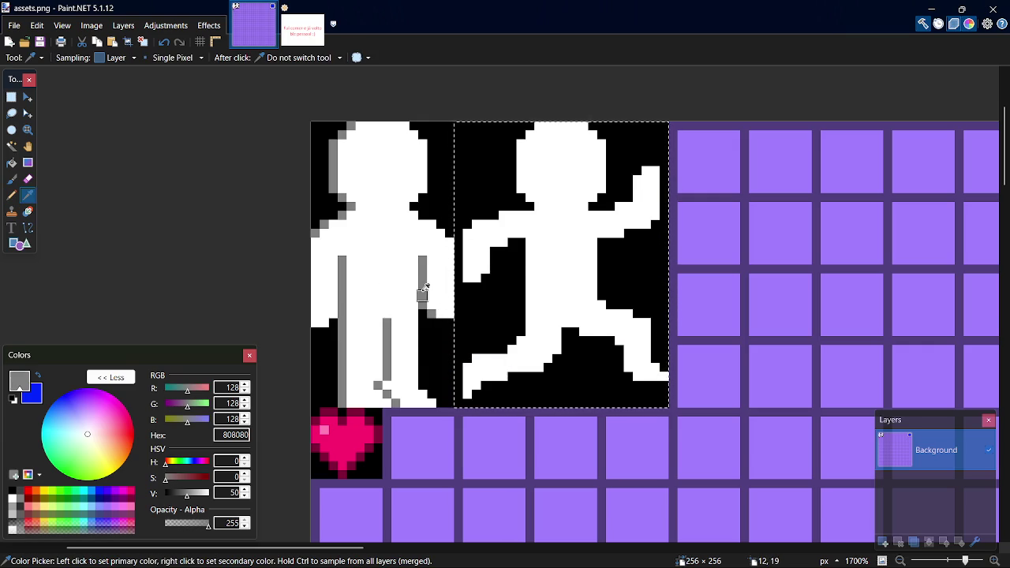
pyautogui.press('p')
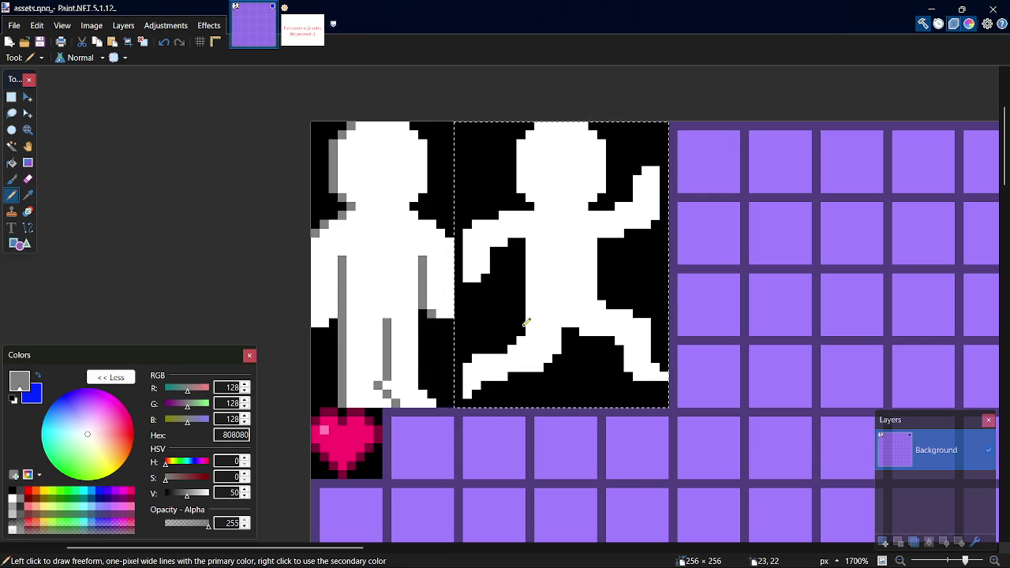
pyautogui.moveTo(524, 324); pyautogui.dragTo(515, 280)
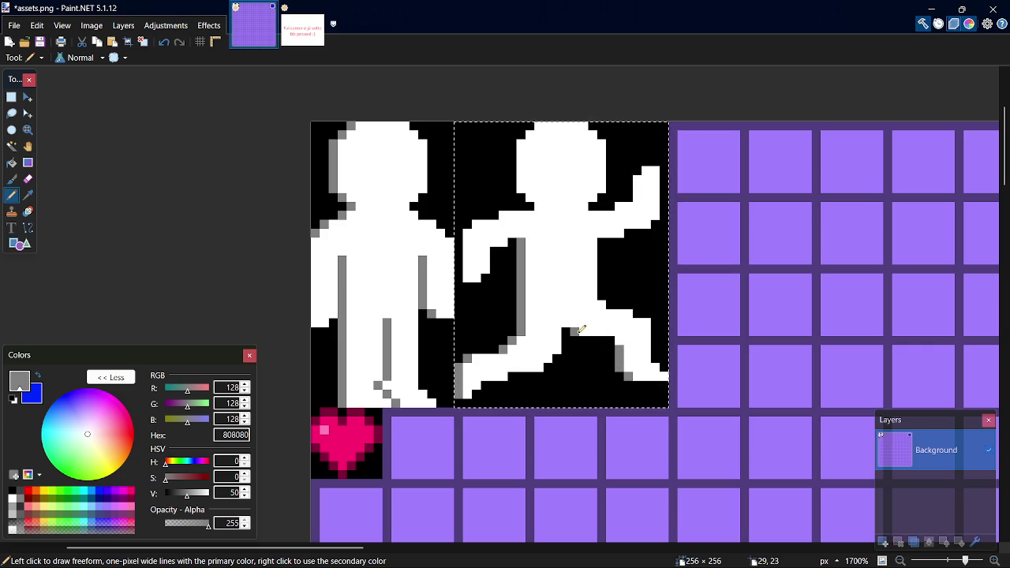
pyautogui.hotkey('ctrl', 's')
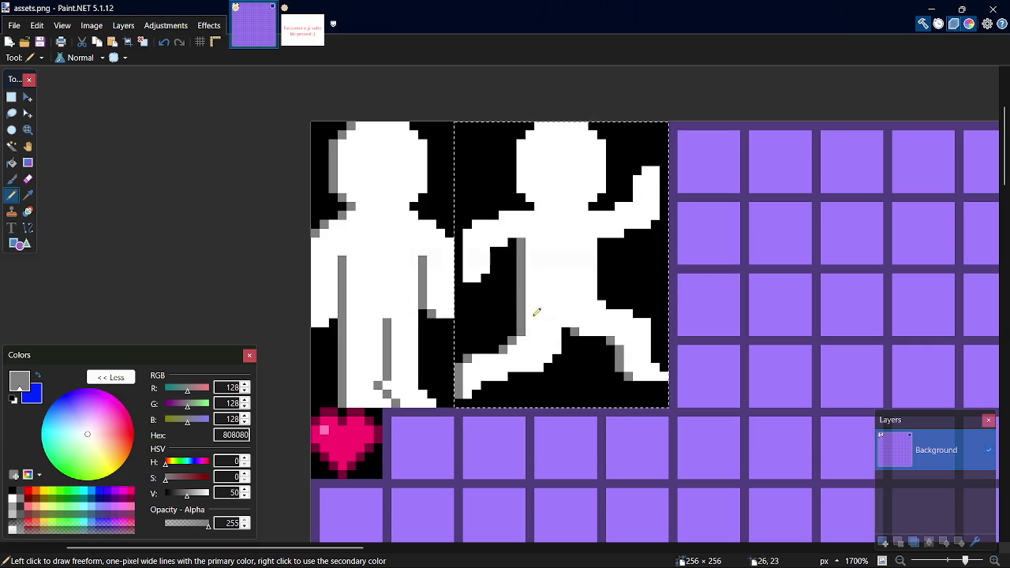
# Shade the rear arm, head's left edge and raised hand grey, save, and go to GameMaker
pyautogui.click(464, 276)
pyautogui.click(467, 225)
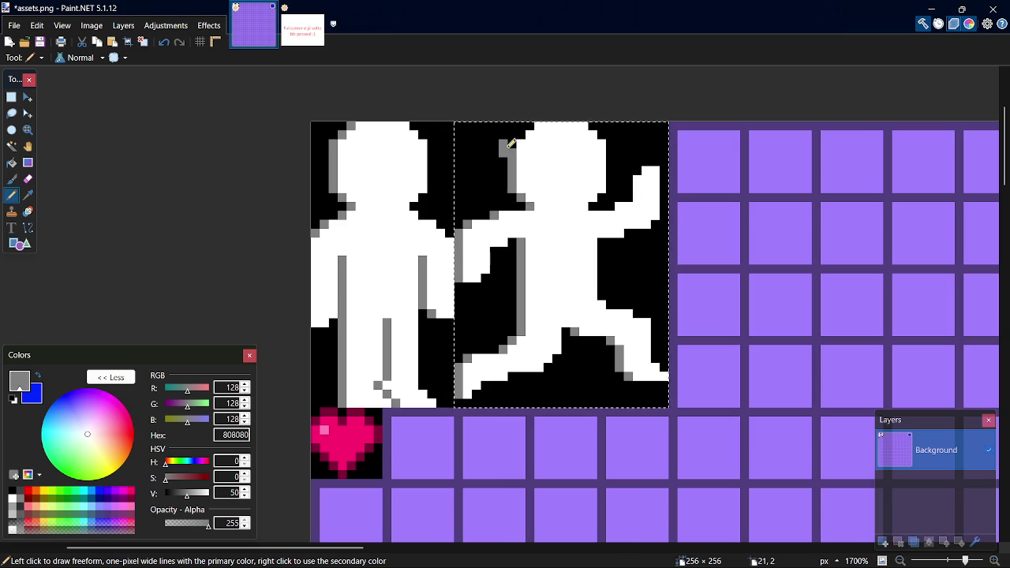
pyautogui.hotkey('ctrl', 'z')
pyautogui.moveTo(513, 146); pyautogui.dragTo(513, 134)
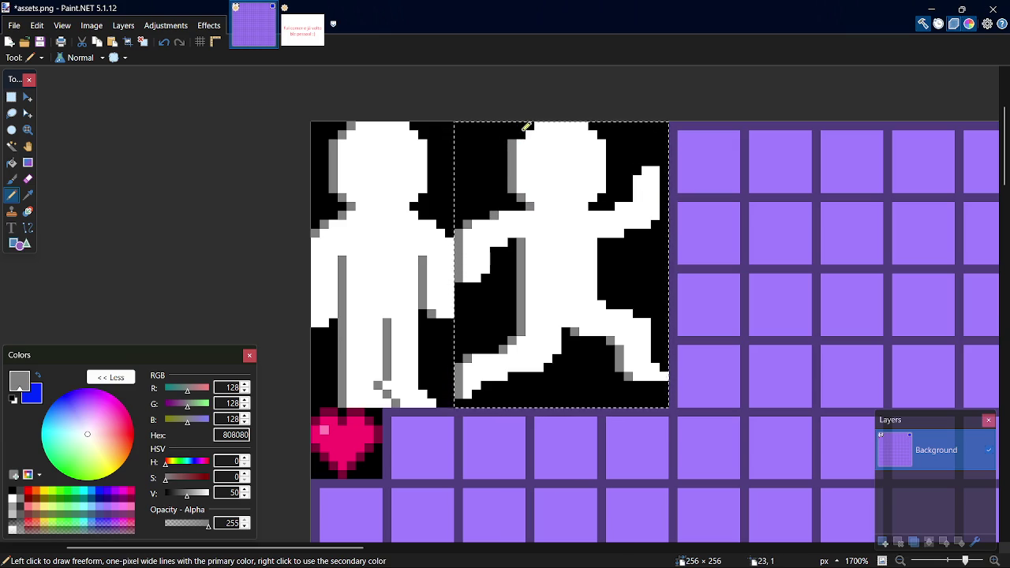
pyautogui.click(614, 202)
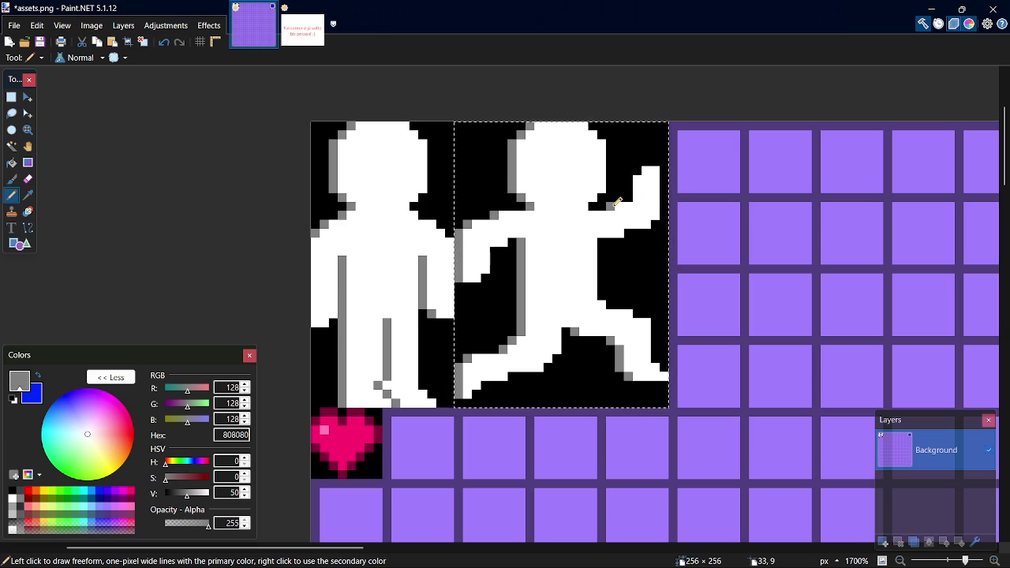
pyautogui.moveTo(631, 193); pyautogui.dragTo(629, 178)
pyautogui.hotkey('ctrl', 's')
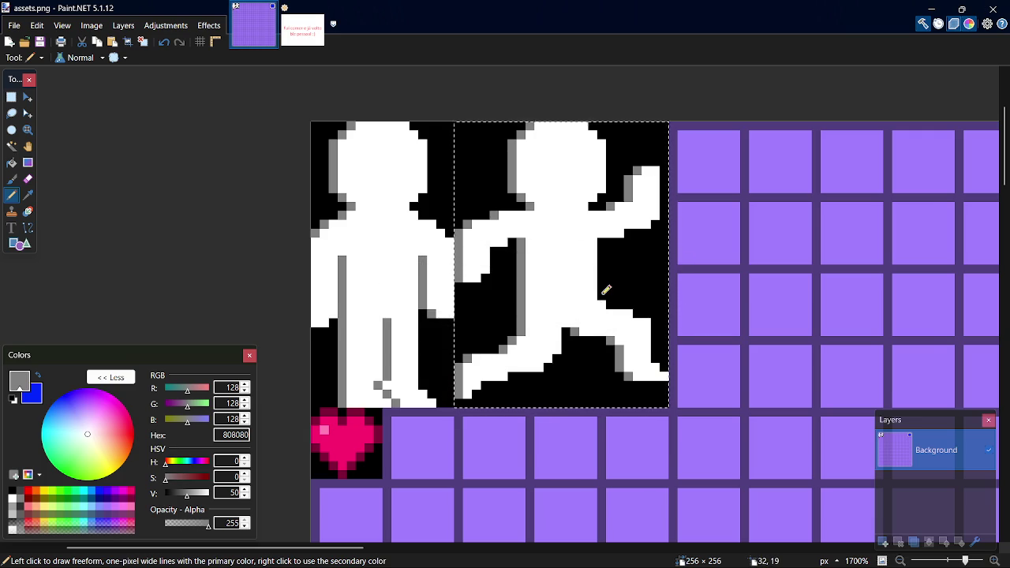
pyautogui.hotkey('alt', 'Tab')
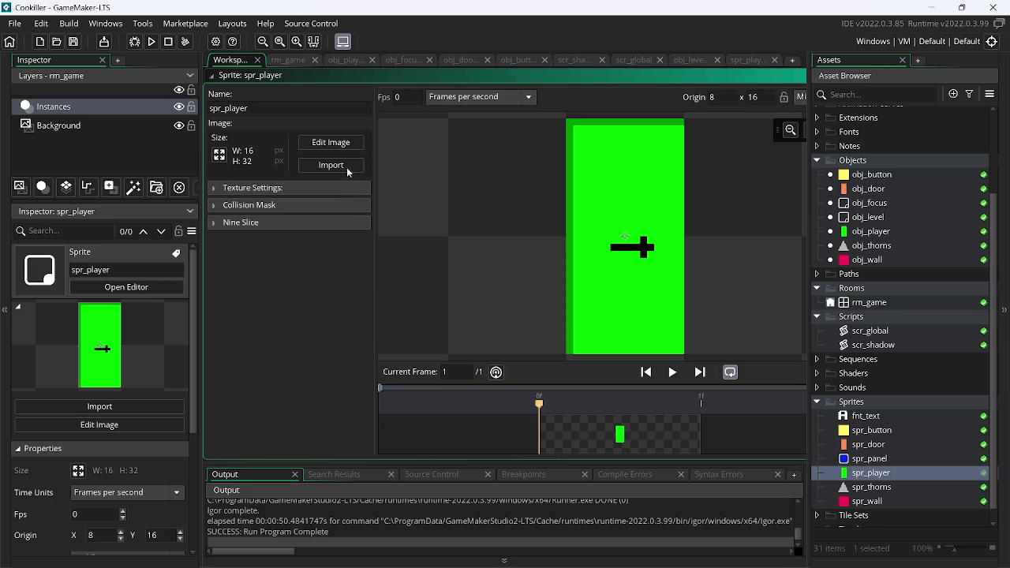
# Import assets.png into spr_player and open Image > Convert to Frames in the image editor
pyautogui.click(347, 167)
pyautogui.click(404, 190)
pyautogui.doubleClick(405, 195)
pyautogui.click(333, 145)
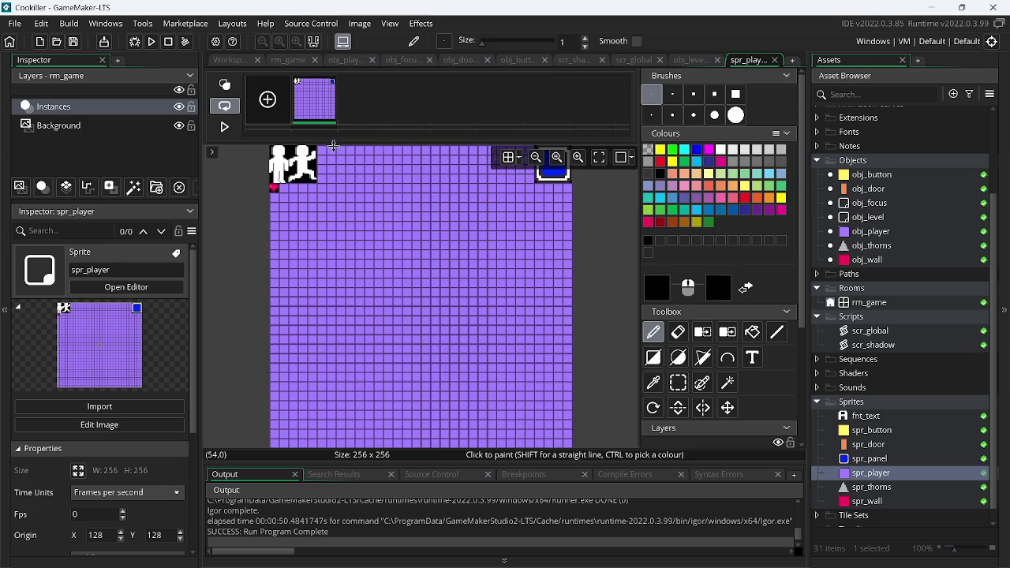
pyautogui.click(364, 24)
pyautogui.click(394, 182)
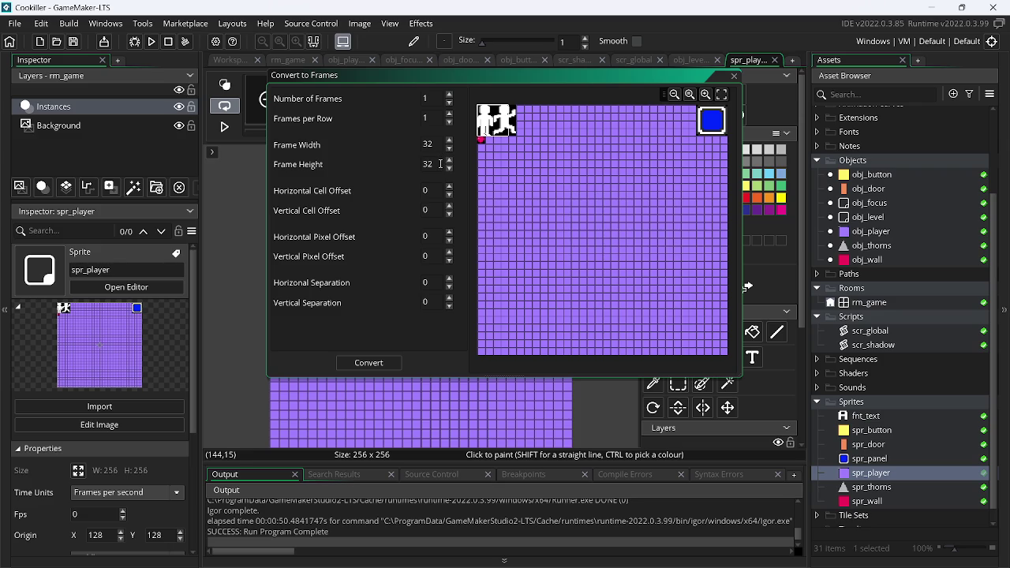
# Work out 32 + 24 in Windows Calculator
pyautogui.press('super+r')
pyautogui.press('Return')
pyautogui.write('32')
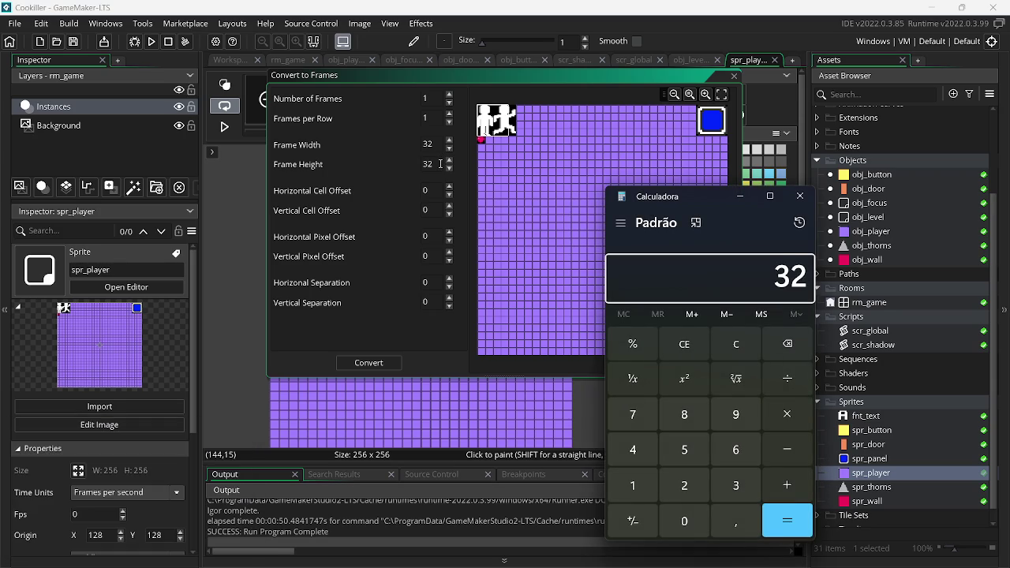
pyautogui.write(' + 24 =')
pyautogui.press('Return')
pyautogui.click(801, 196)
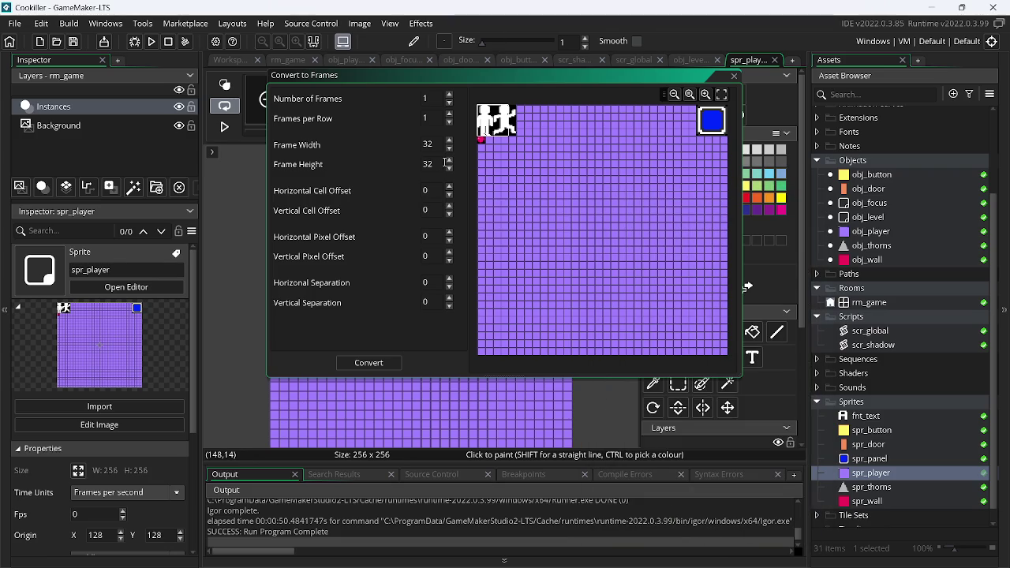
# Try 56 as the frame width, recheck in Calculator, then cancel Convert to Frames
pyautogui.click(431, 146)
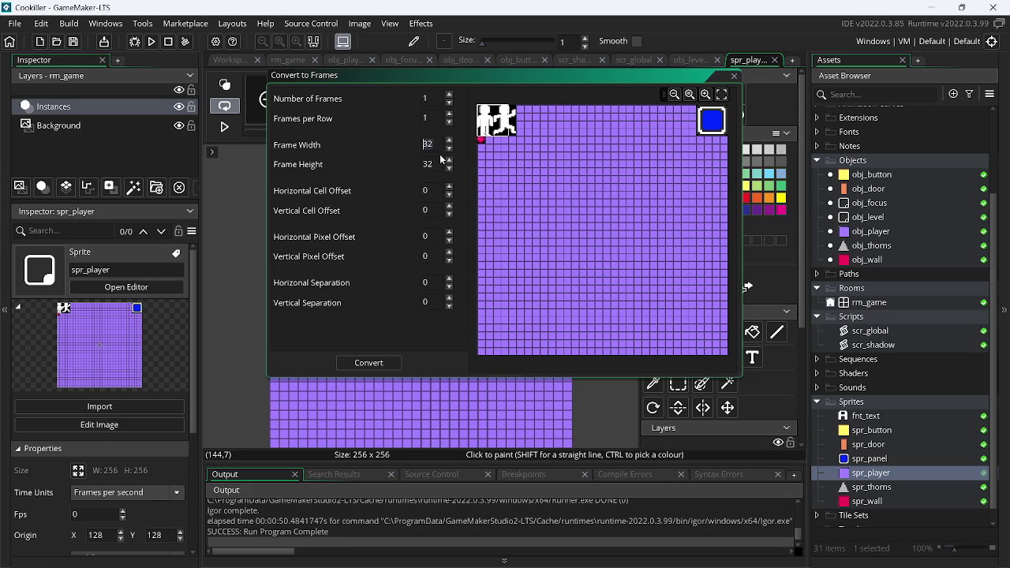
pyautogui.press('BackSpace')
pyautogui.press('BackSpace')
pyautogui.write('56')
pyautogui.press('BackSpace')
pyautogui.press('super+r')
pyautogui.write('calc')
pyautogui.press('Return')
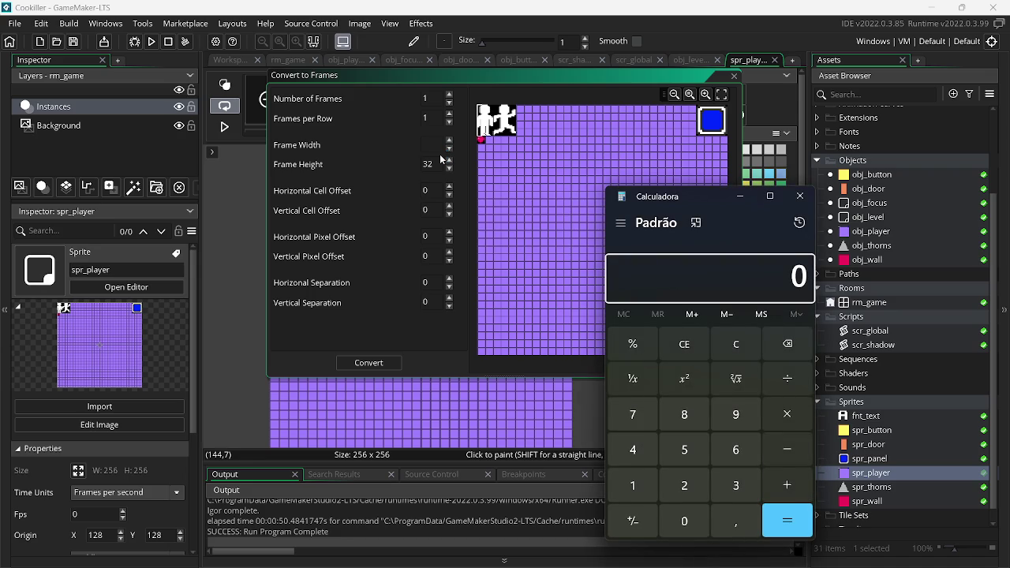
pyautogui.click(801, 195)
pyautogui.click(734, 77)
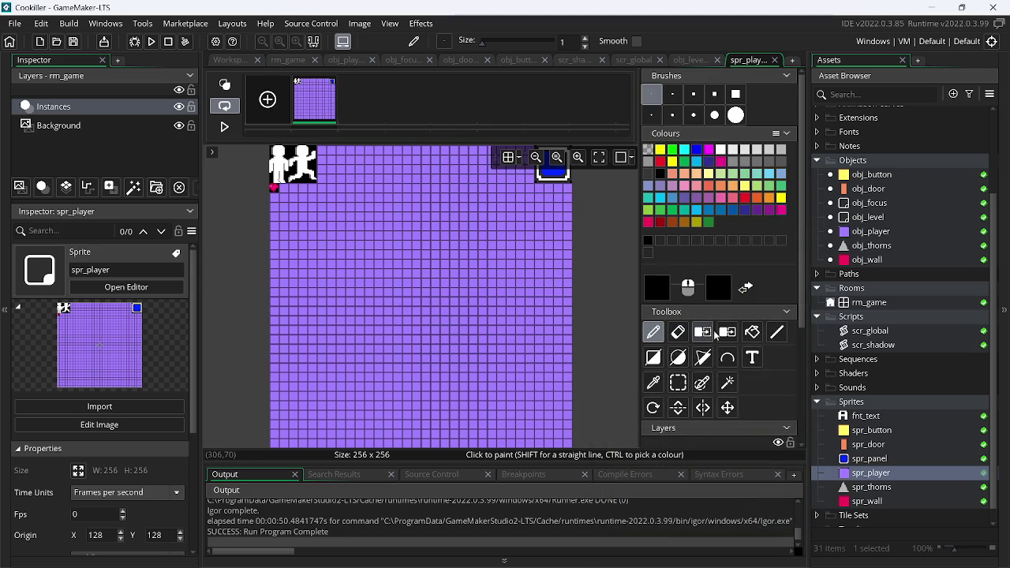
# Select and delete the purple grid tiles below and beside the two figures
pyautogui.click(678, 382)
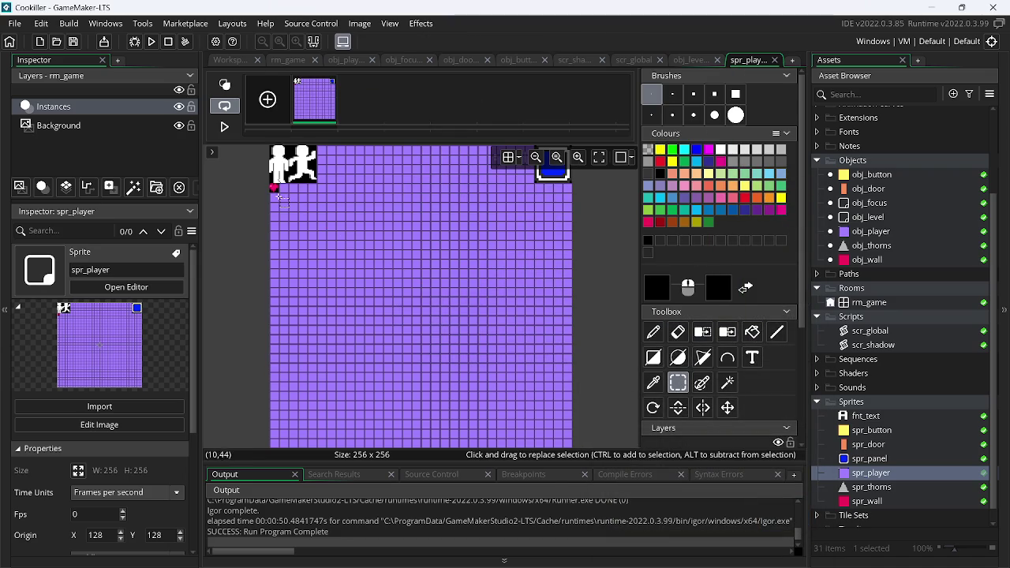
pyautogui.moveTo(270, 185); pyautogui.dragTo(580, 394)
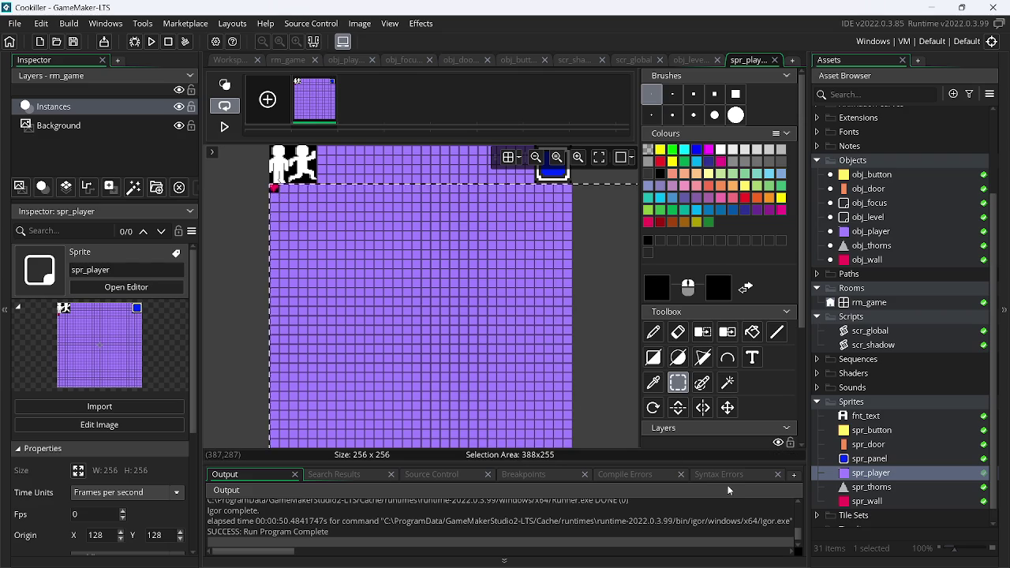
pyautogui.press('Delete')
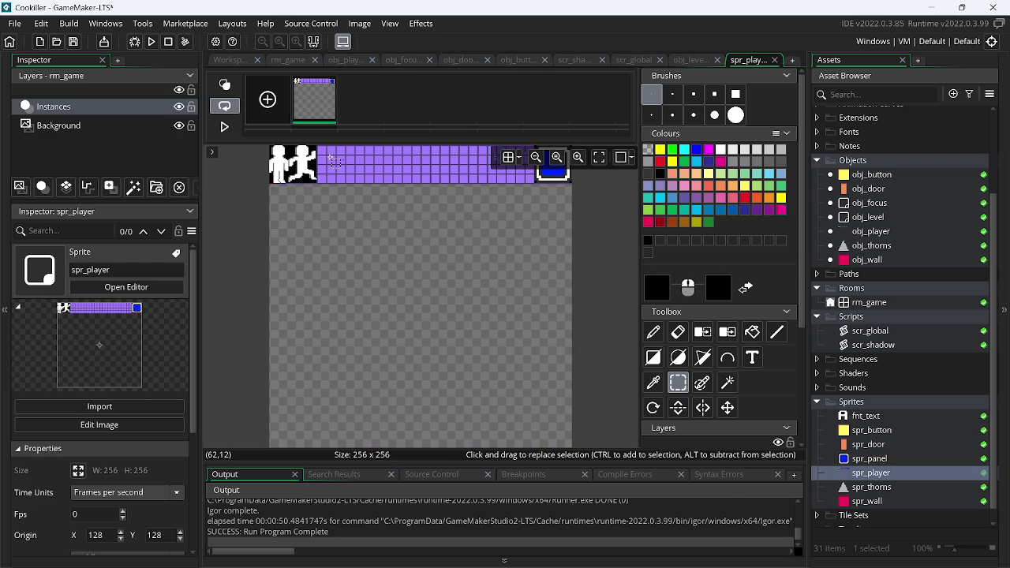
pyautogui.moveTo(605, 144)
pyautogui.mouseDown()
pyautogui.moveTo(555, 169)
pyautogui.moveTo(371, 205)
pyautogui.moveTo(317, 247)
pyautogui.mouseUp()
pyautogui.press('Delete')
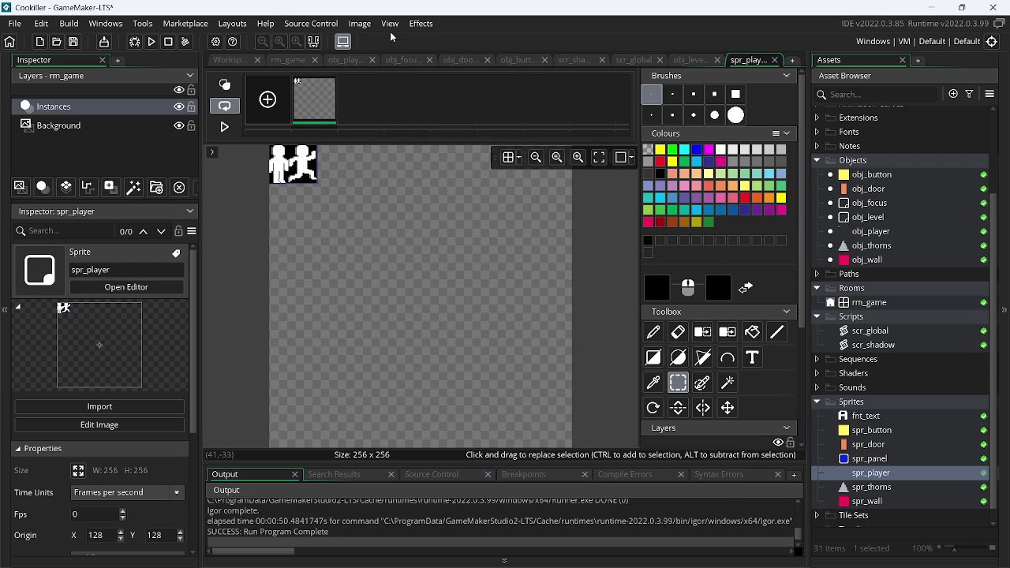
pyautogui.click(360, 23)
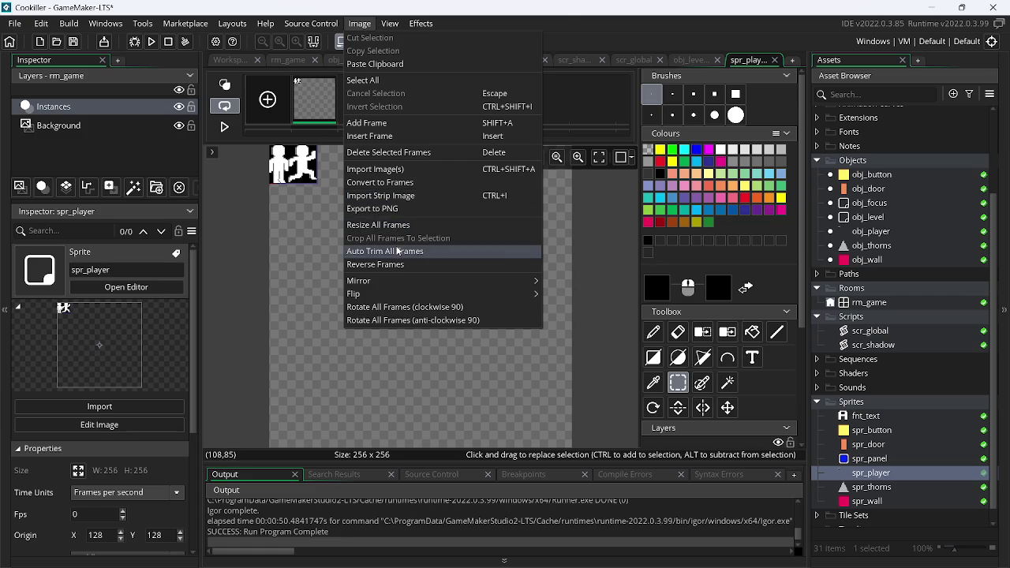
# Auto-trim spr_player to 41×33, remove the black background colour, and trial-select the running figure
pyautogui.click(399, 251)
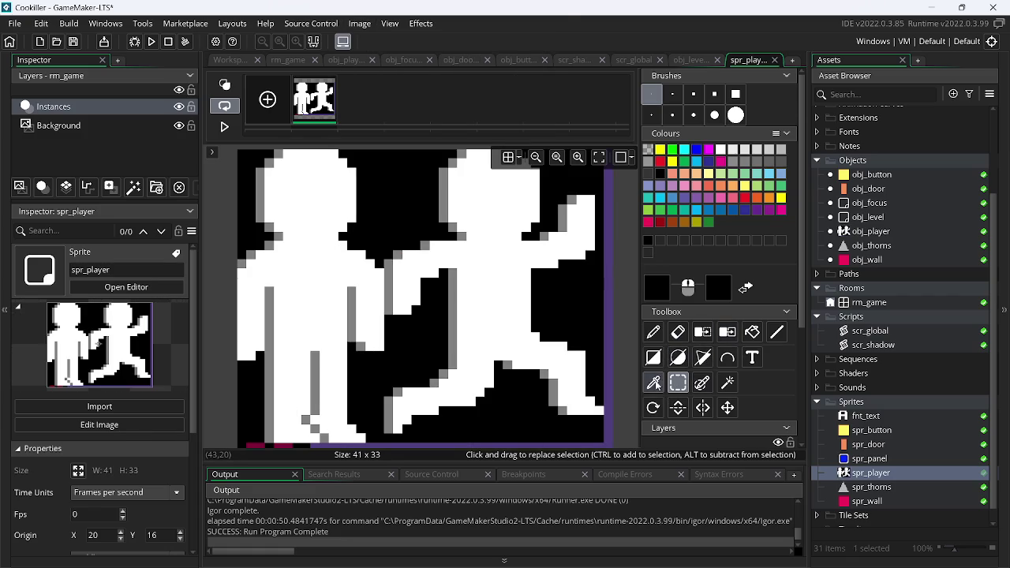
pyautogui.click(703, 332)
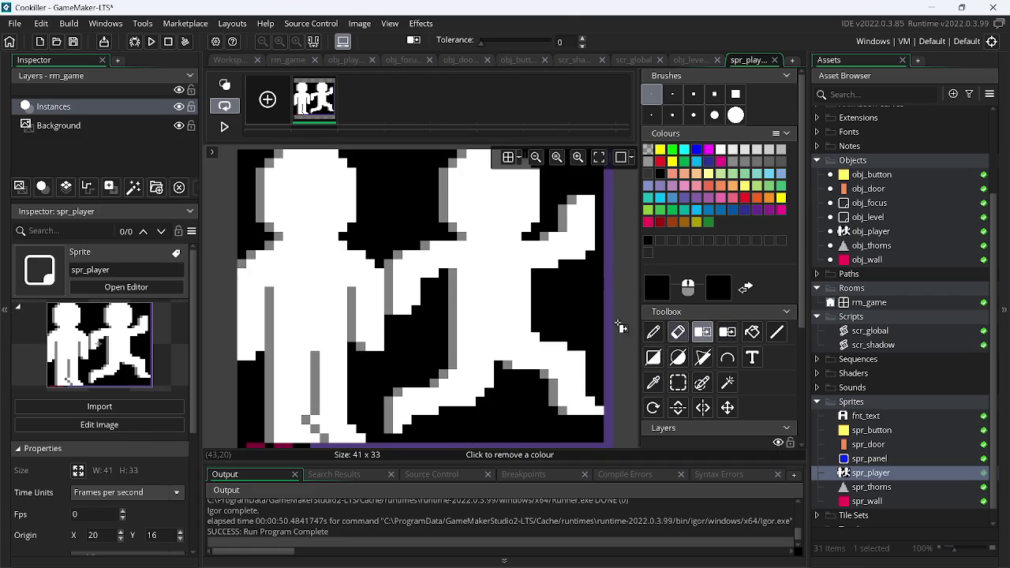
pyautogui.click(602, 314)
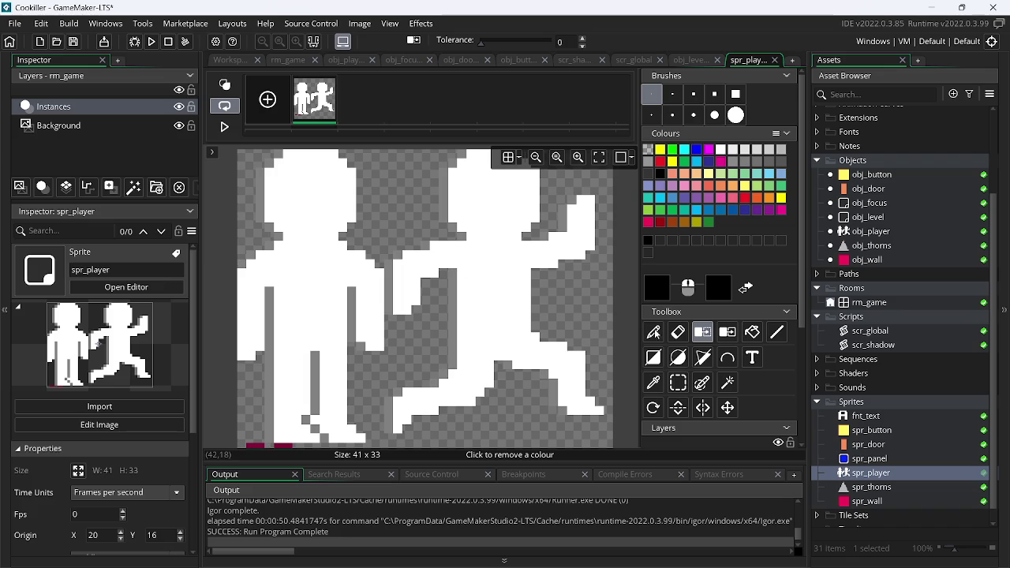
pyautogui.click(678, 383)
pyautogui.moveTo(395, 151)
pyautogui.mouseDown()
pyautogui.moveTo(483, 182)
pyautogui.moveTo(615, 352)
pyautogui.mouseUp()
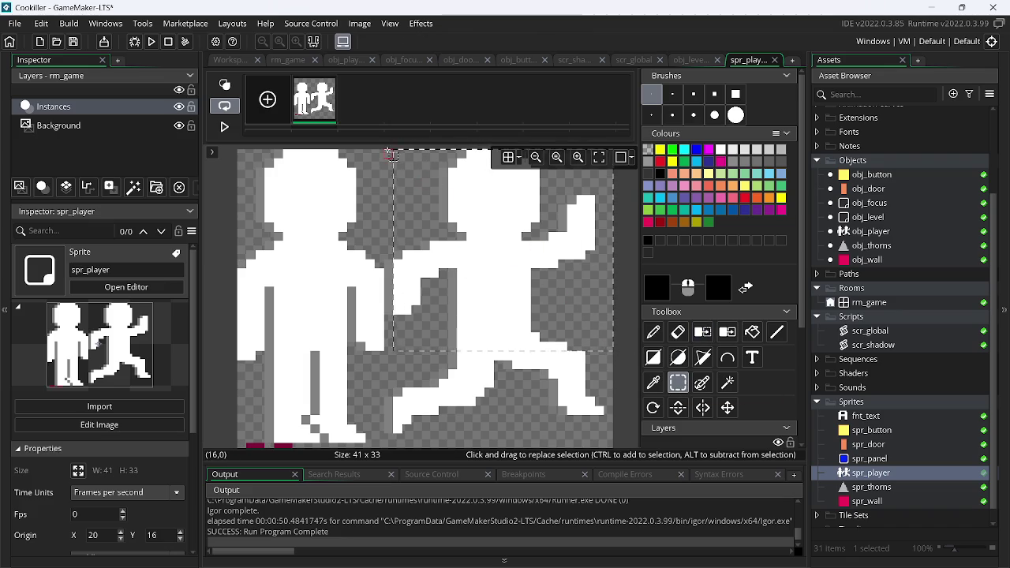
pyautogui.moveTo(390, 154)
pyautogui.mouseDown()
pyautogui.moveTo(481, 253)
pyautogui.moveTo(553, 366)
pyautogui.moveTo(670, 456)
pyautogui.mouseUp()
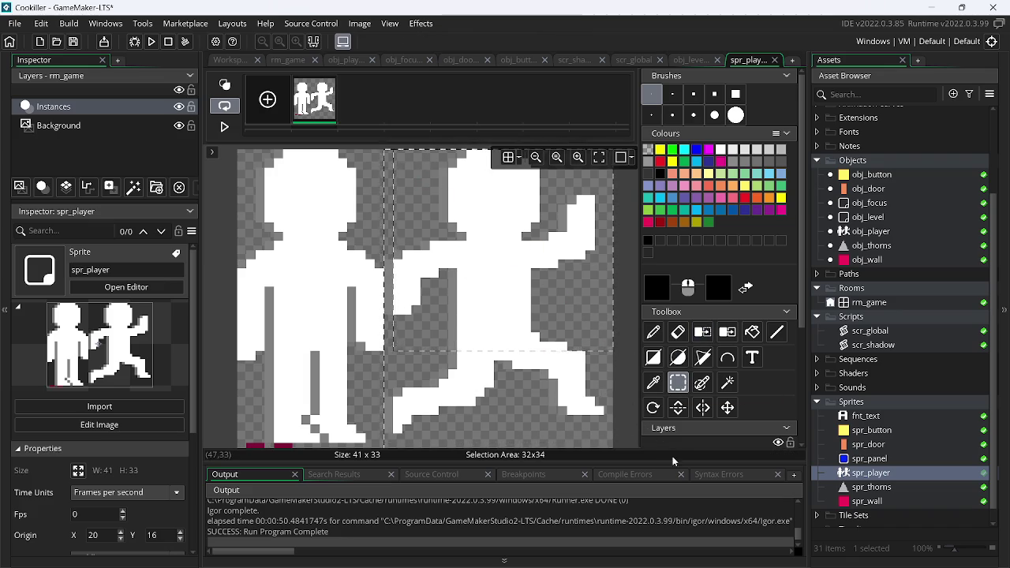
pyautogui.press('d')
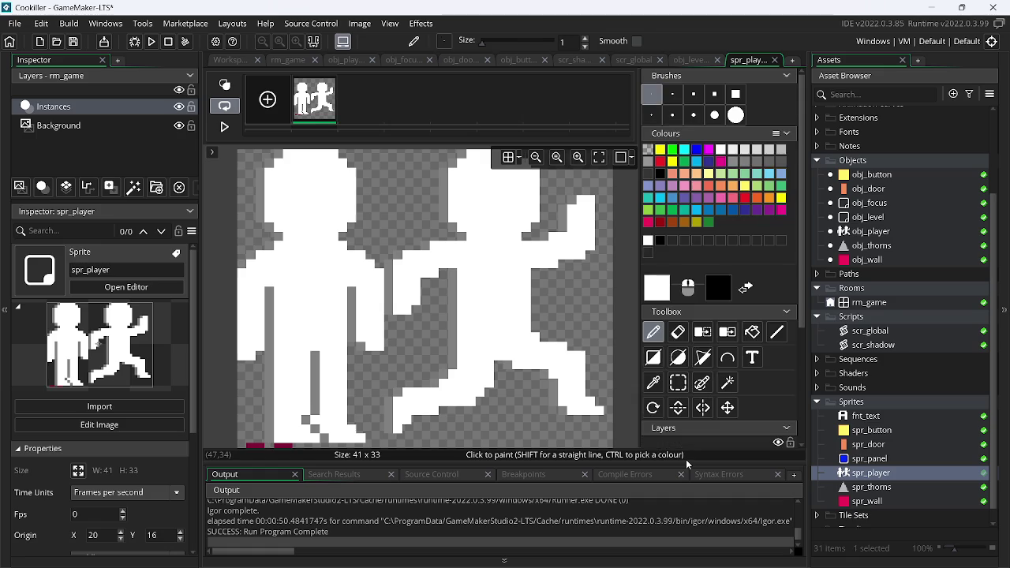
# Box-select the running figure on the right and turn it into a brush
pyautogui.hotkey('ctrl', 'a')
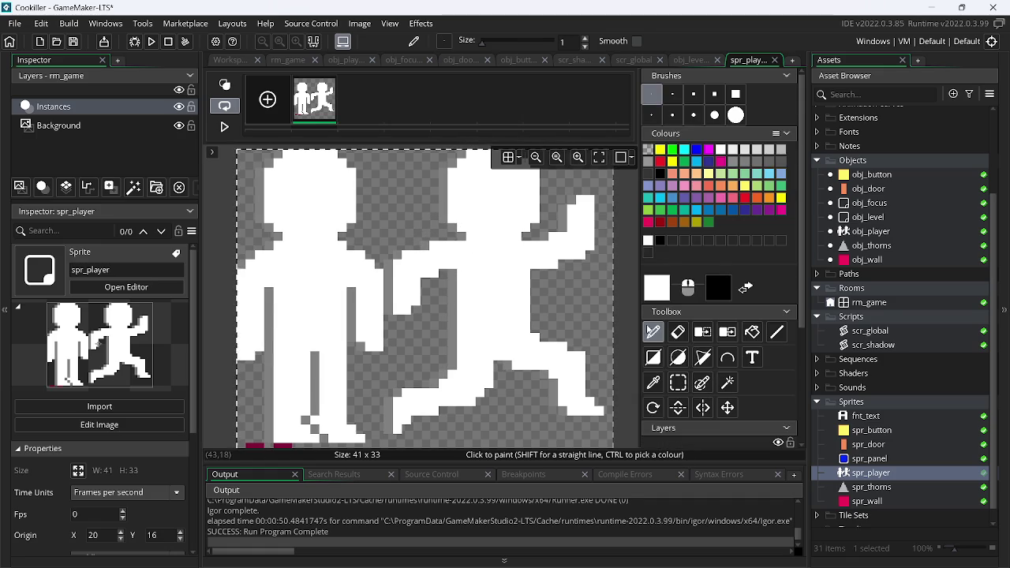
pyautogui.click(678, 383)
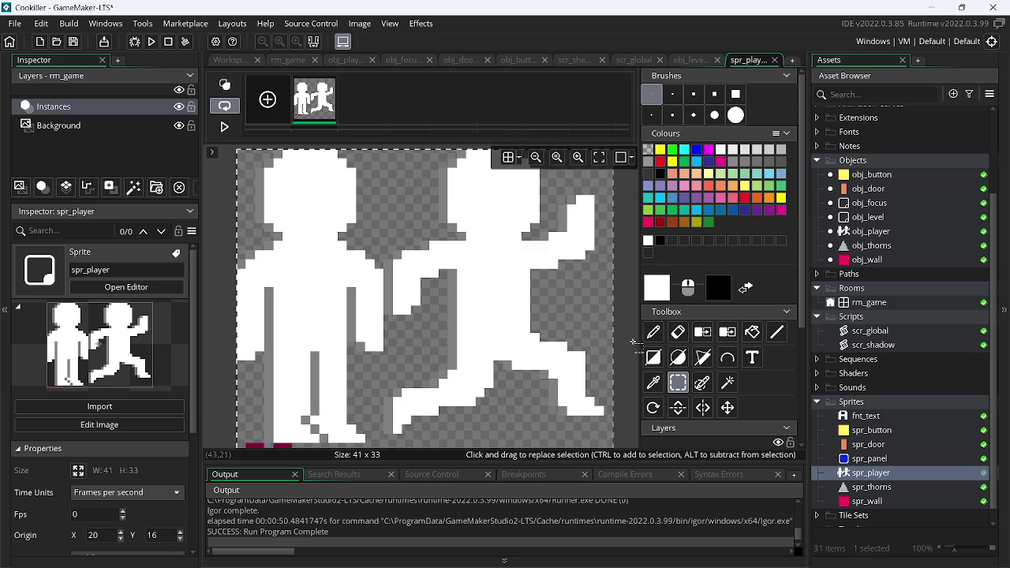
pyautogui.moveTo(390, 155)
pyautogui.mouseDown()
pyautogui.moveTo(542, 348)
pyautogui.moveTo(631, 410)
pyautogui.moveTo(634, 440)
pyautogui.mouseUp()
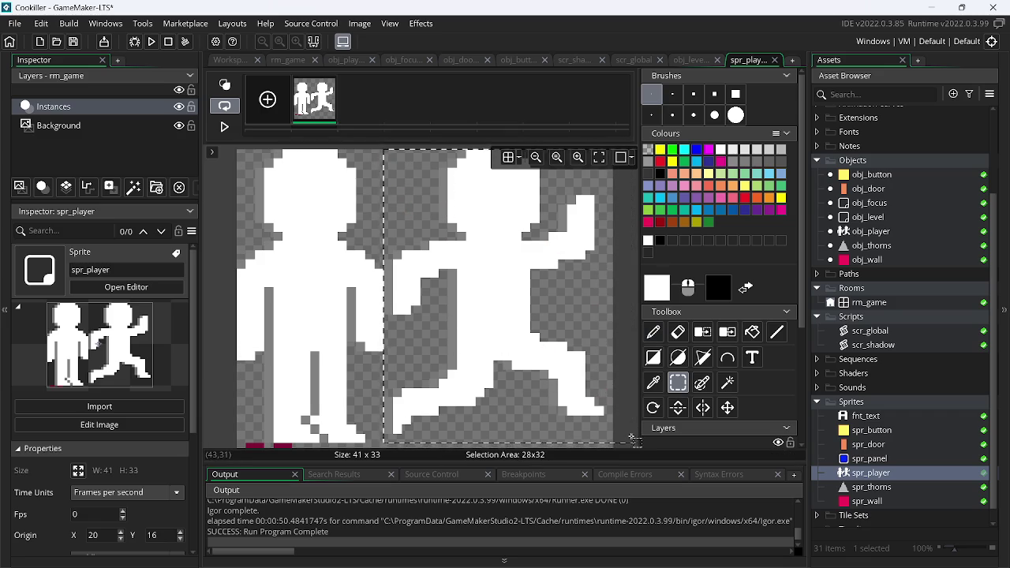
pyautogui.hotkey('ctrl', 'c')
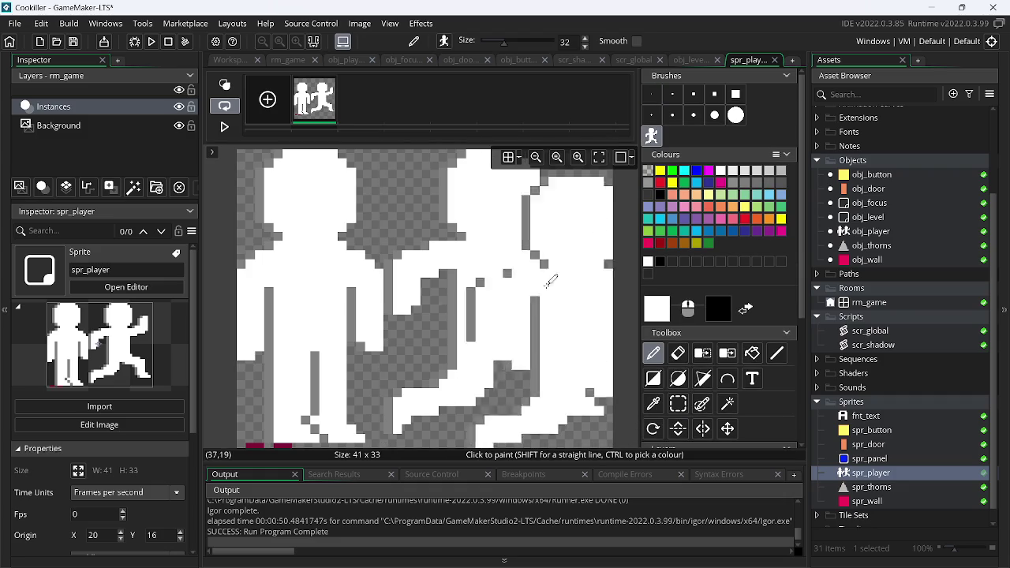
# Try erasing the running figure and adding a frame, then undo back to one two-figure frame
pyautogui.click(677, 353)
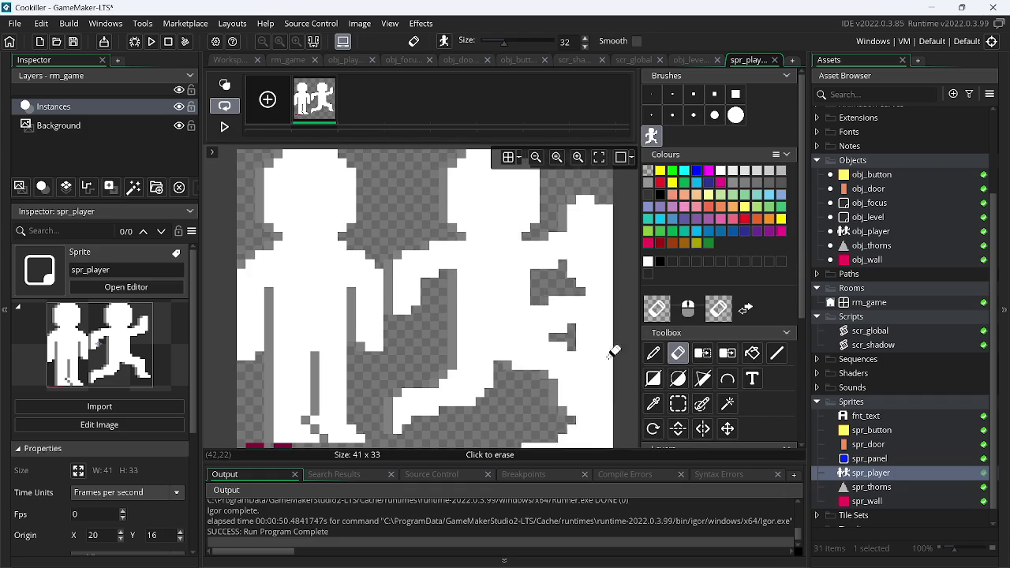
pyautogui.click(503, 294)
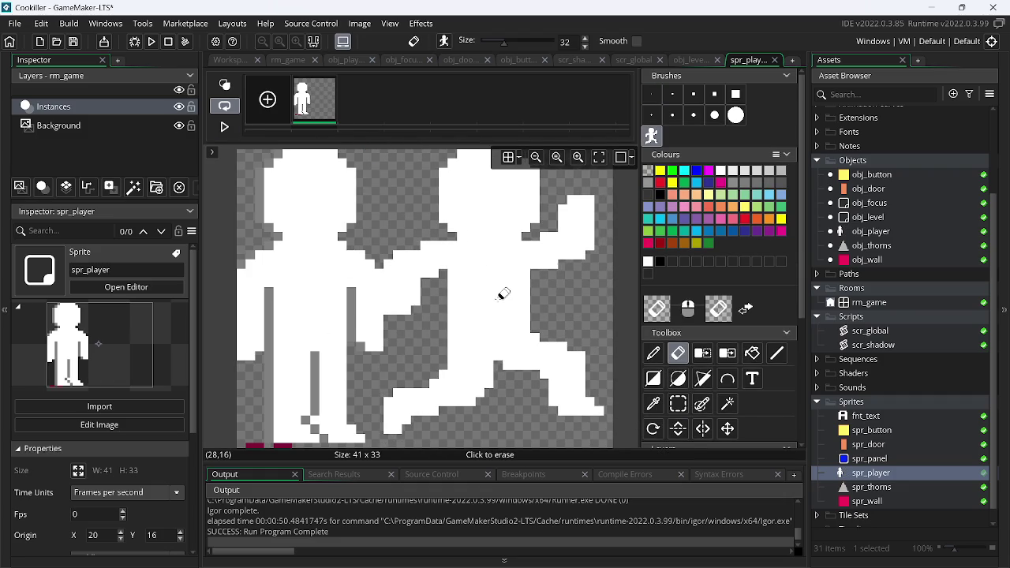
pyautogui.click(282, 112)
pyautogui.click(356, 111)
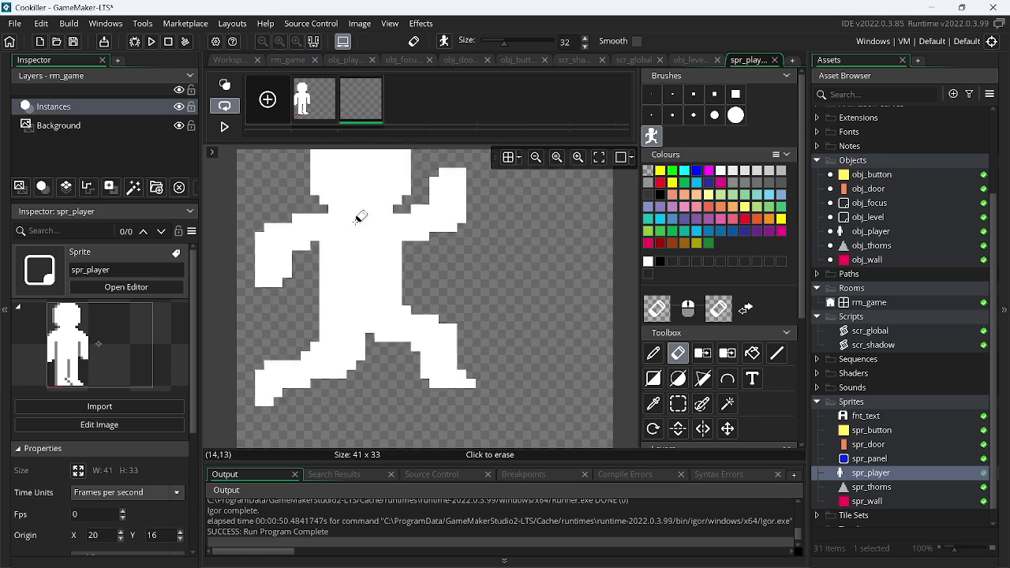
pyautogui.click(314, 99)
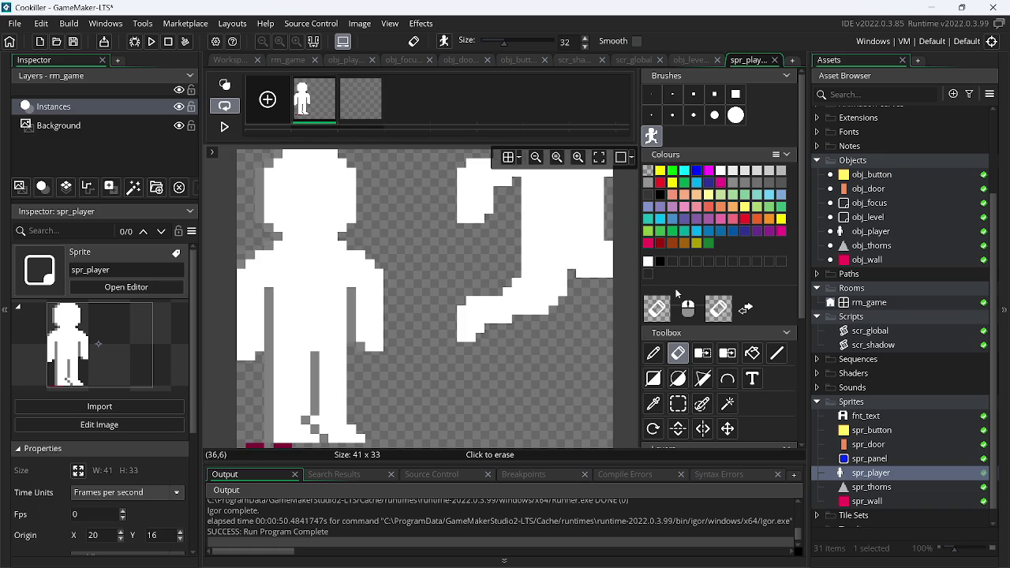
pyautogui.hotkey('ctrl', 'z')
pyautogui.hotkey('ctrl', 'z')
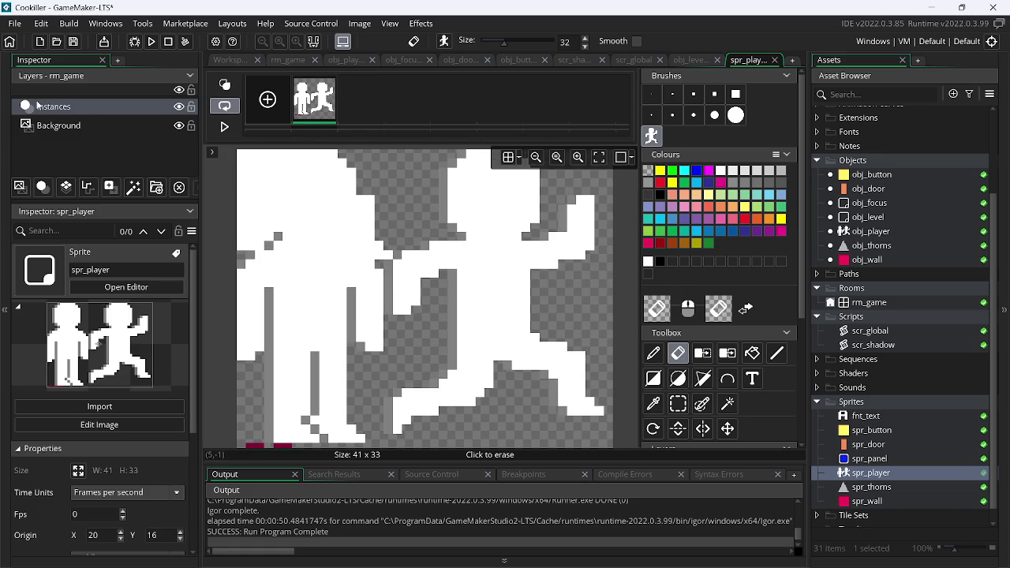
pyautogui.hotkey('alt', 'Tab')
pyautogui.hotkey('alt', 'Tab')
pyautogui.hotkey('alt', 'Tab')
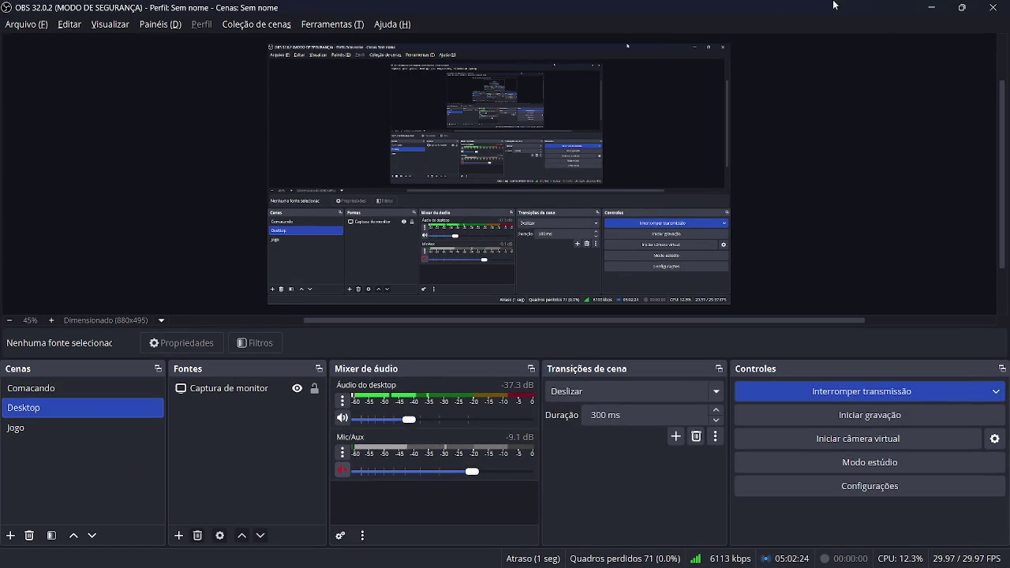
pyautogui.click(933, 7)
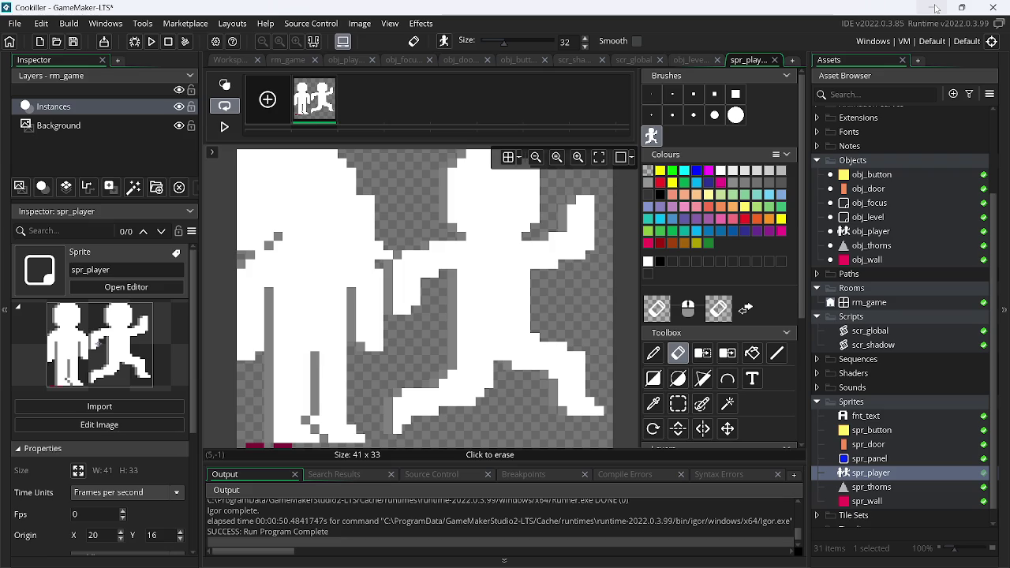
pyautogui.click(935, 8)
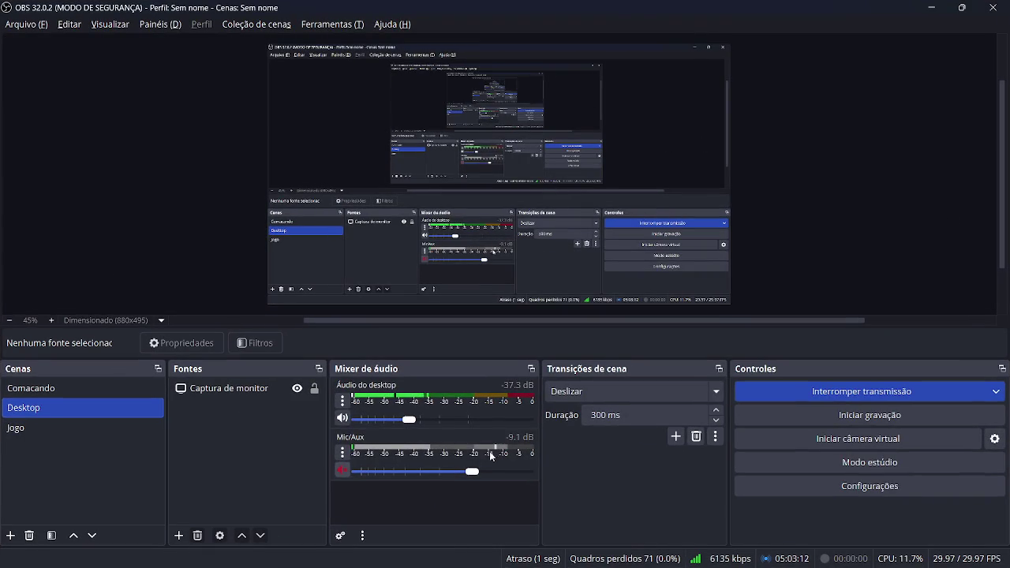
pyautogui.click(932, 8)
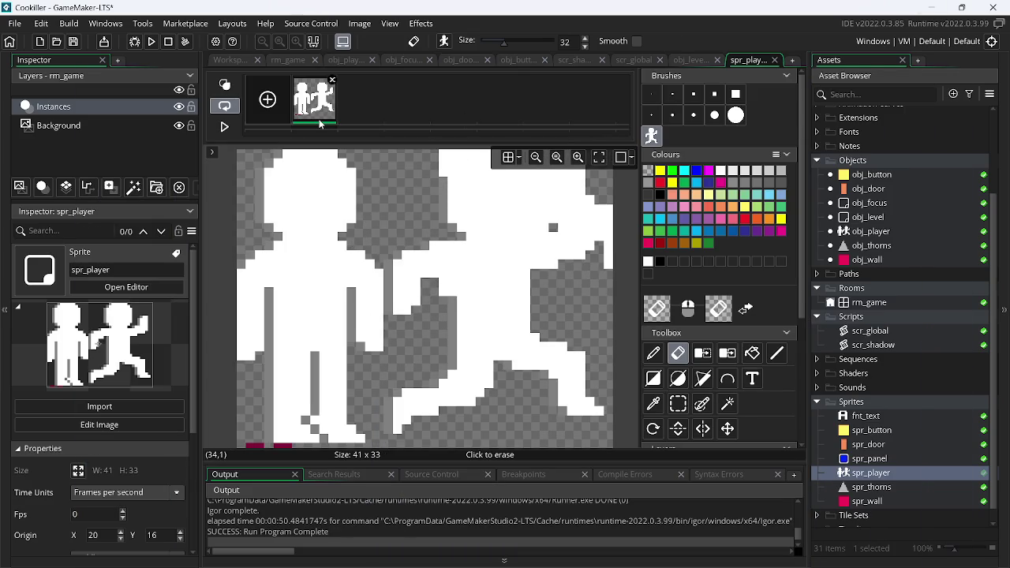
# Add a second frame copying both figures and delete the standing figure from it
pyautogui.click(361, 102)
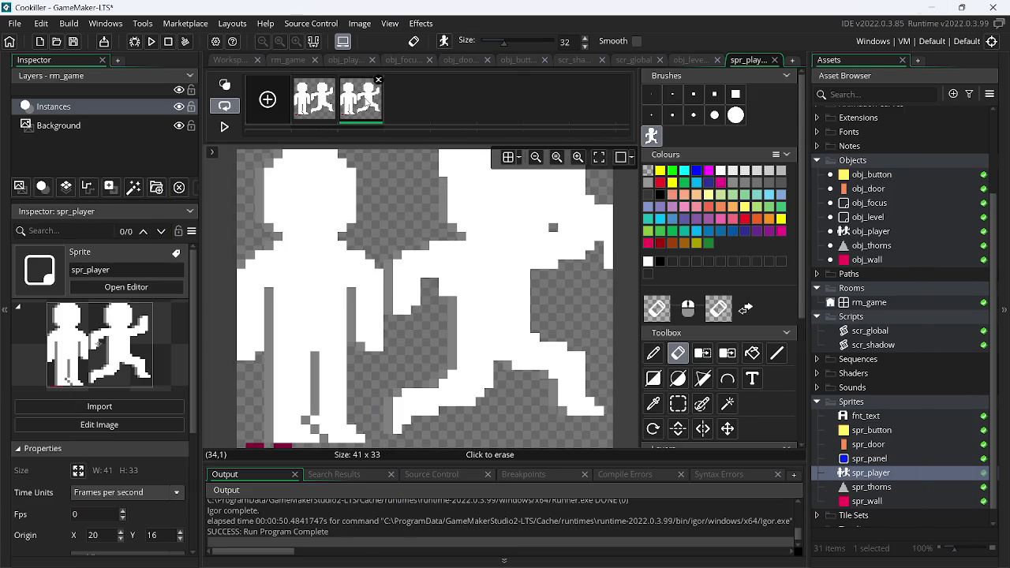
pyautogui.click(678, 404)
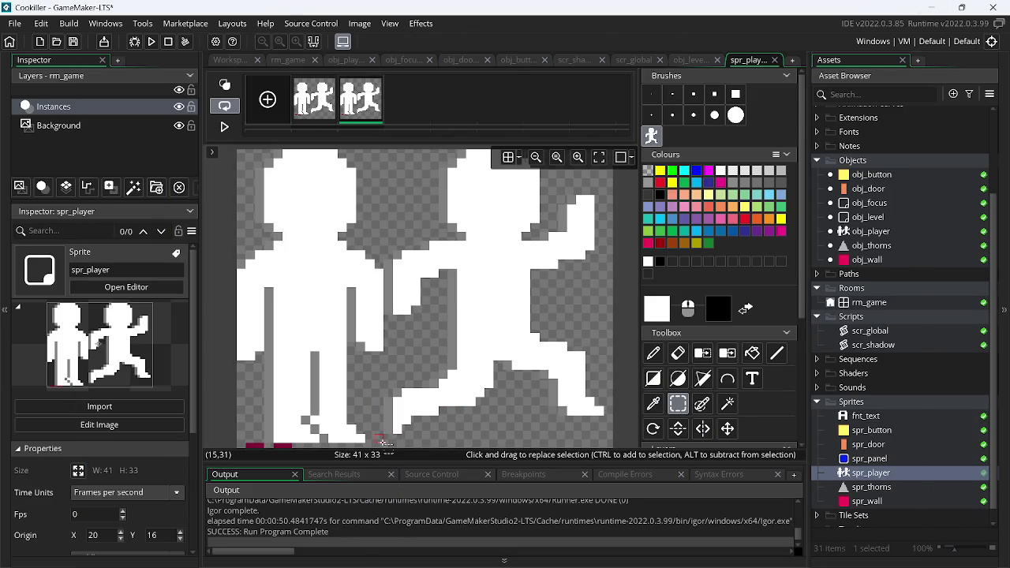
pyautogui.moveTo(380, 446)
pyautogui.mouseDown()
pyautogui.moveTo(255, 195)
pyautogui.moveTo(219, 186)
pyautogui.moveTo(126, 110)
pyautogui.mouseUp()
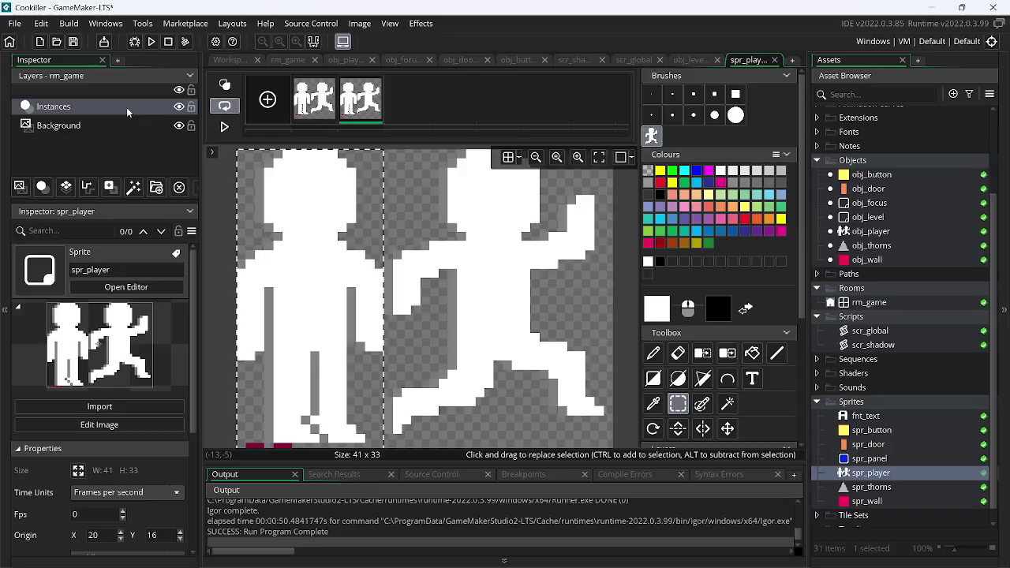
pyautogui.press('Delete')
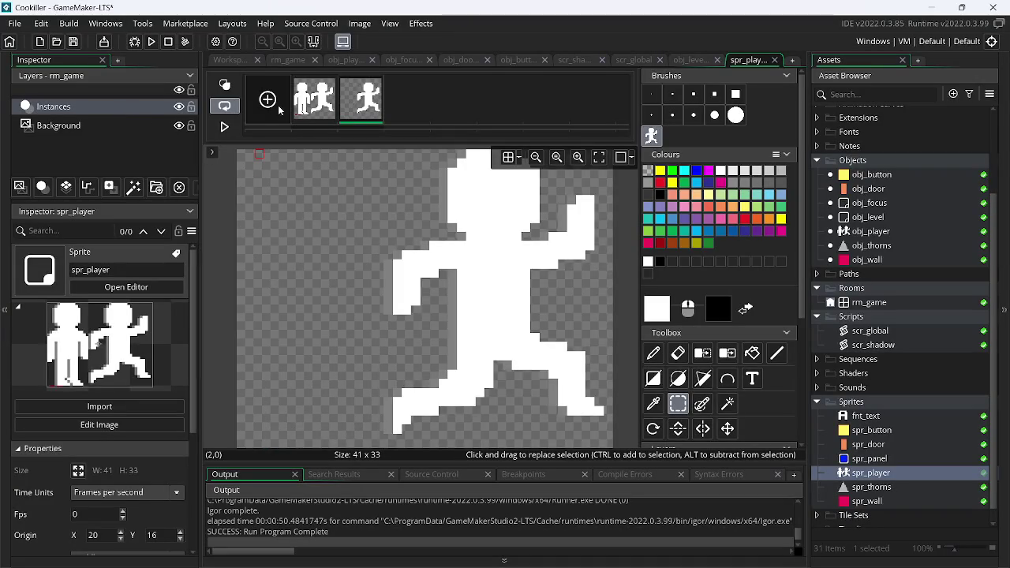
# In the first frame, select and delete the whole running figure
pyautogui.click(314, 112)
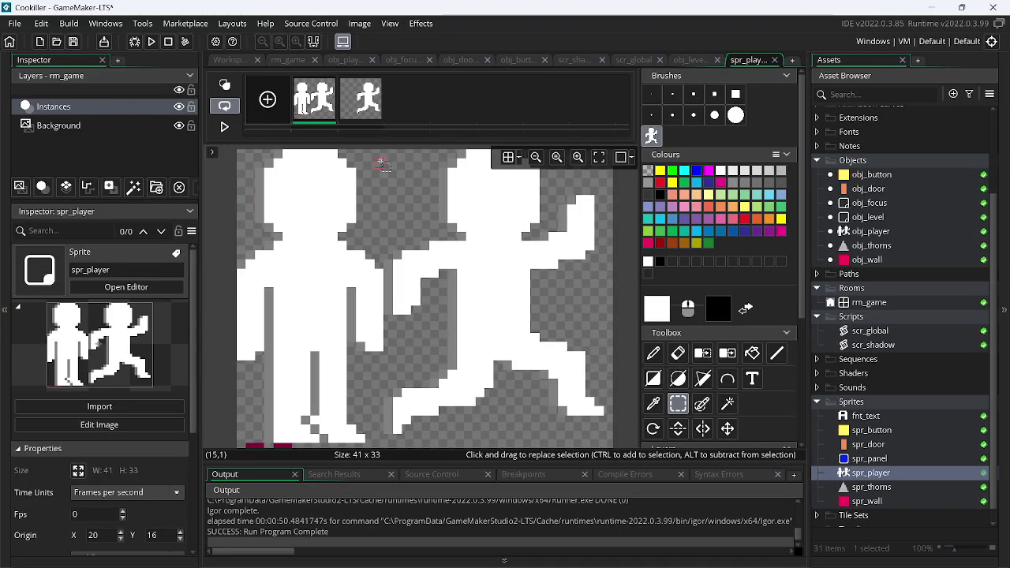
pyautogui.moveTo(381, 158)
pyautogui.mouseDown()
pyautogui.moveTo(479, 385)
pyautogui.moveTo(605, 434)
pyautogui.mouseUp()
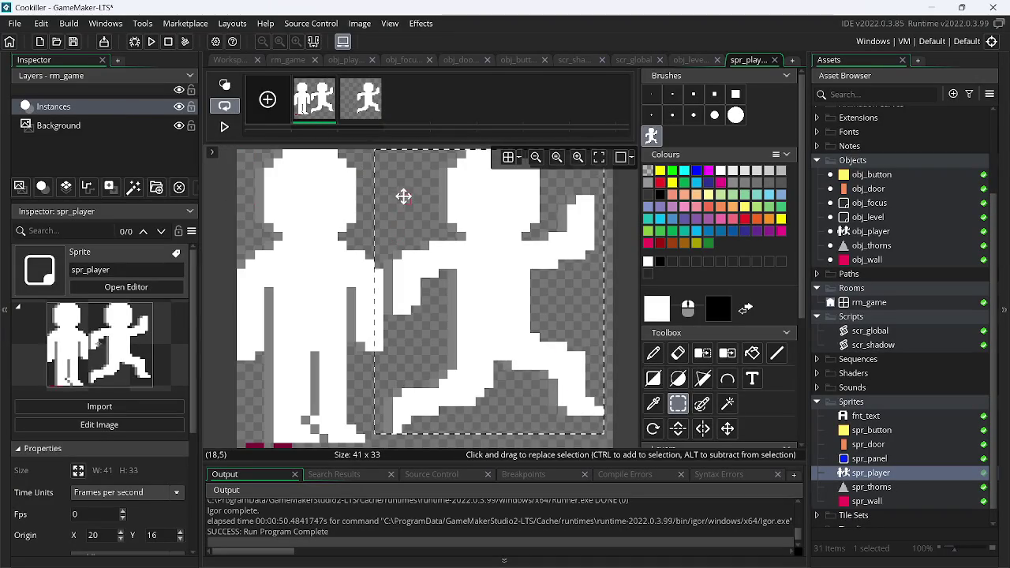
pyautogui.click(367, 158)
pyautogui.moveTo(389, 158)
pyautogui.mouseDown()
pyautogui.moveTo(394, 260)
pyautogui.moveTo(552, 458)
pyautogui.moveTo(671, 469)
pyautogui.mouseUp()
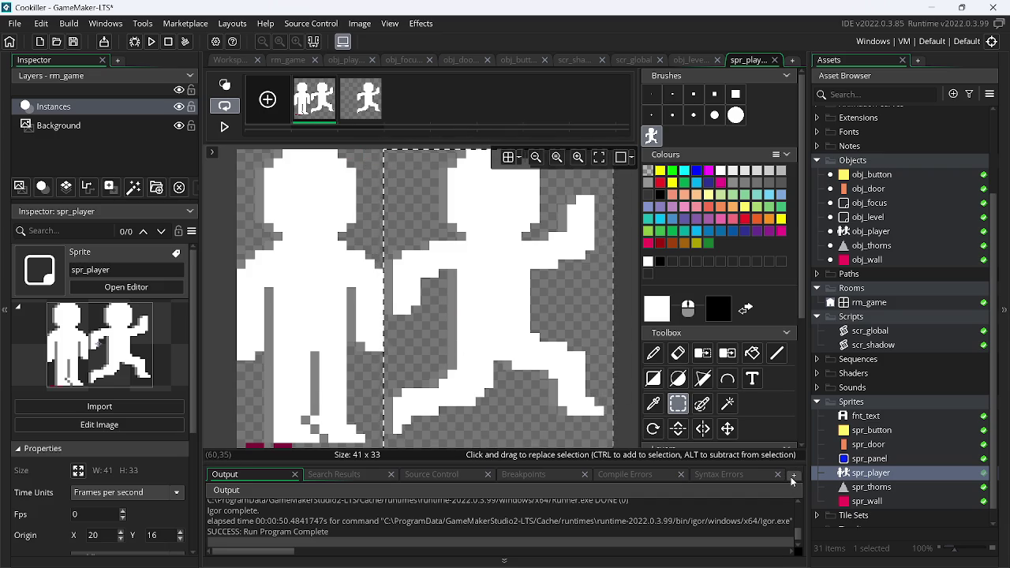
pyautogui.press('Delete')
pyautogui.moveTo(254, 452); pyautogui.dragTo(315, 449)
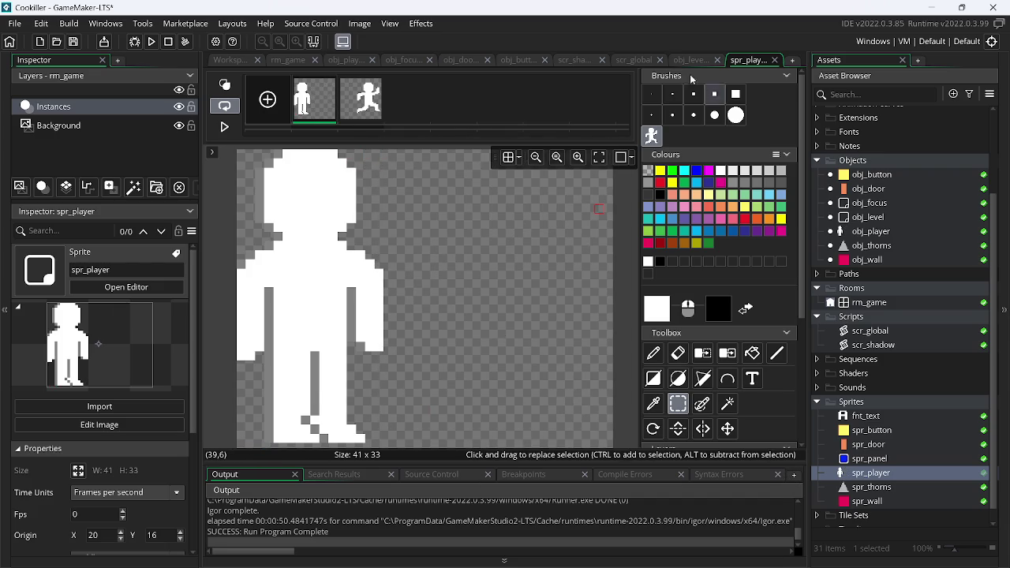
# Compare the running and standing pose frames by switching between them
pyautogui.click(357, 26)
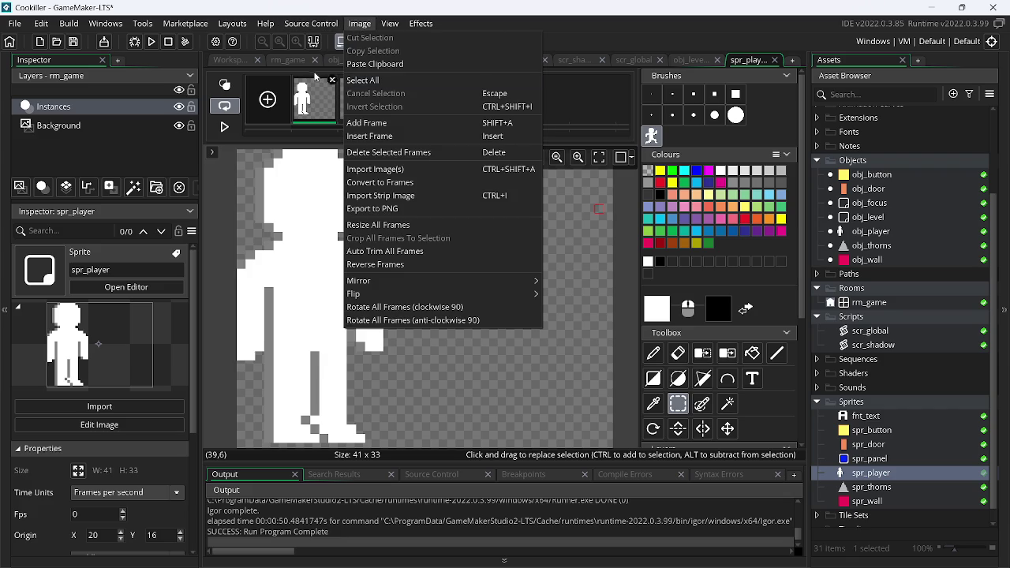
pyautogui.click(317, 99)
pyautogui.click(365, 102)
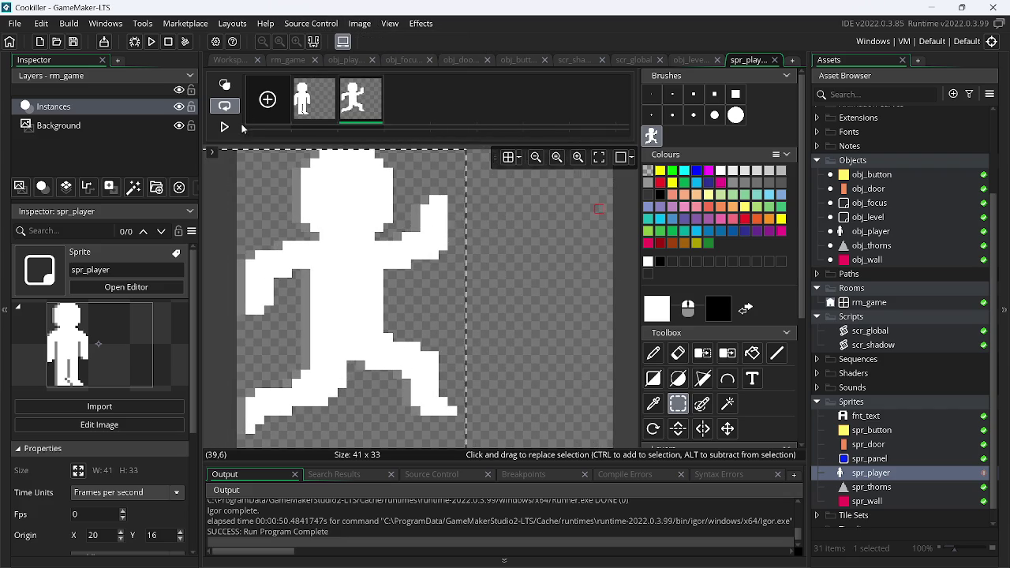
pyautogui.click(303, 103)
pyautogui.click(360, 23)
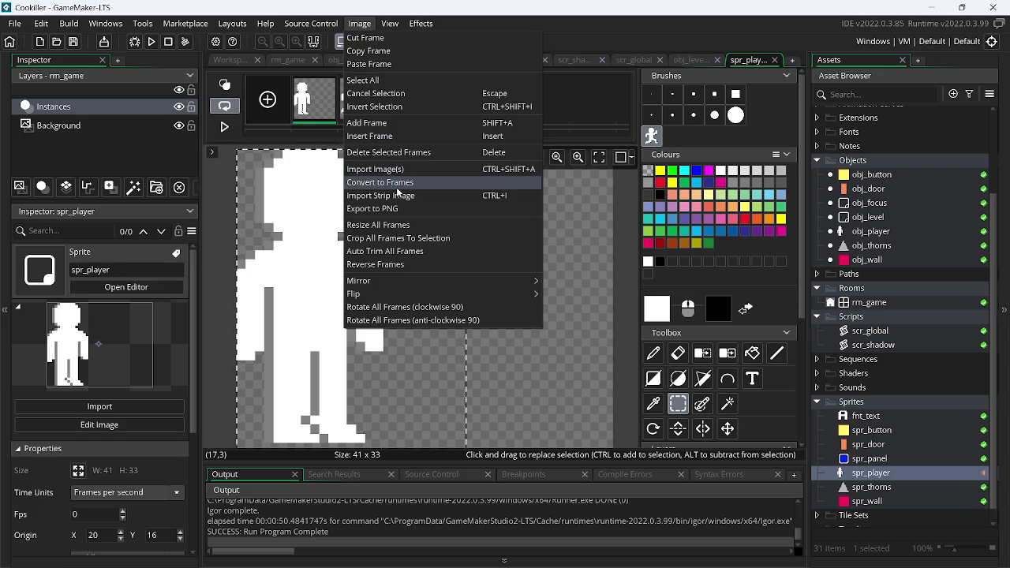
# Auto-trim all frames to 24×32 and nudge the standing figure two pixels right to centre it
pyautogui.click(406, 251)
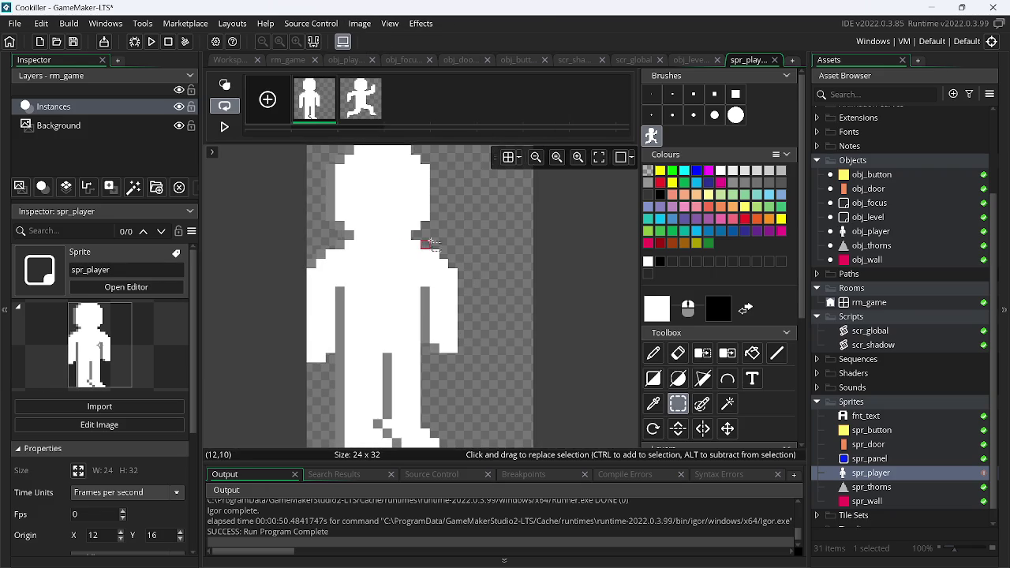
pyautogui.hotkey('ctrl', 'a')
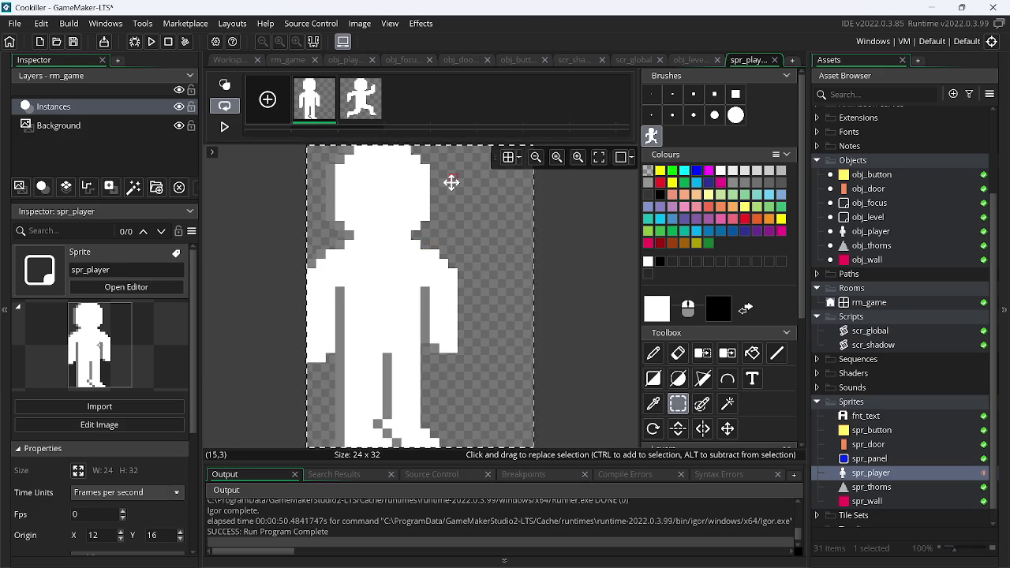
pyautogui.press('Right')
pyautogui.press('Right')
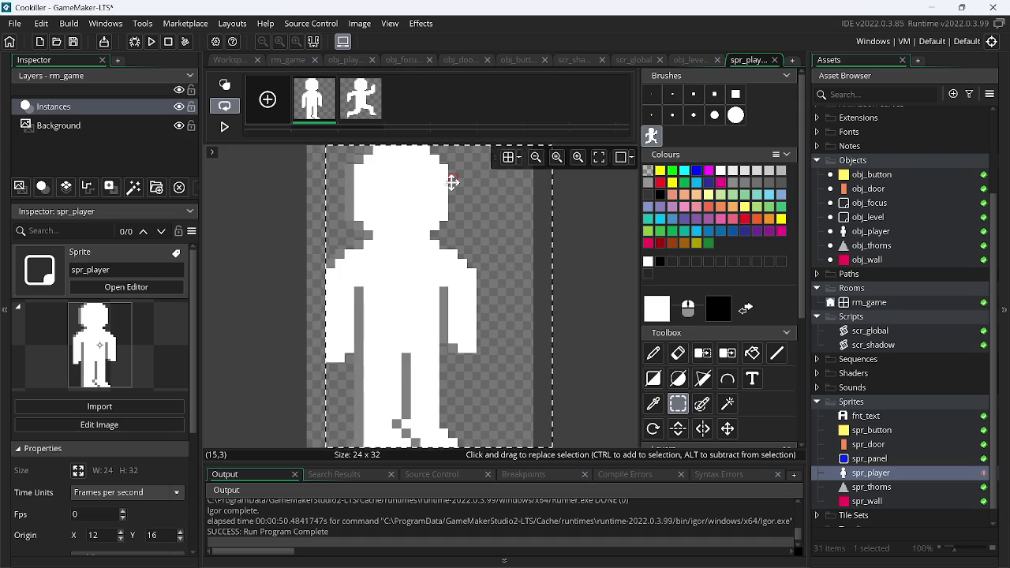
pyautogui.press('Right')
pyautogui.press('Right')
pyautogui.click(614, 270)
# Pick the figure's grey and draw a shading line along the standing figure's arm
pyautogui.click(653, 353)
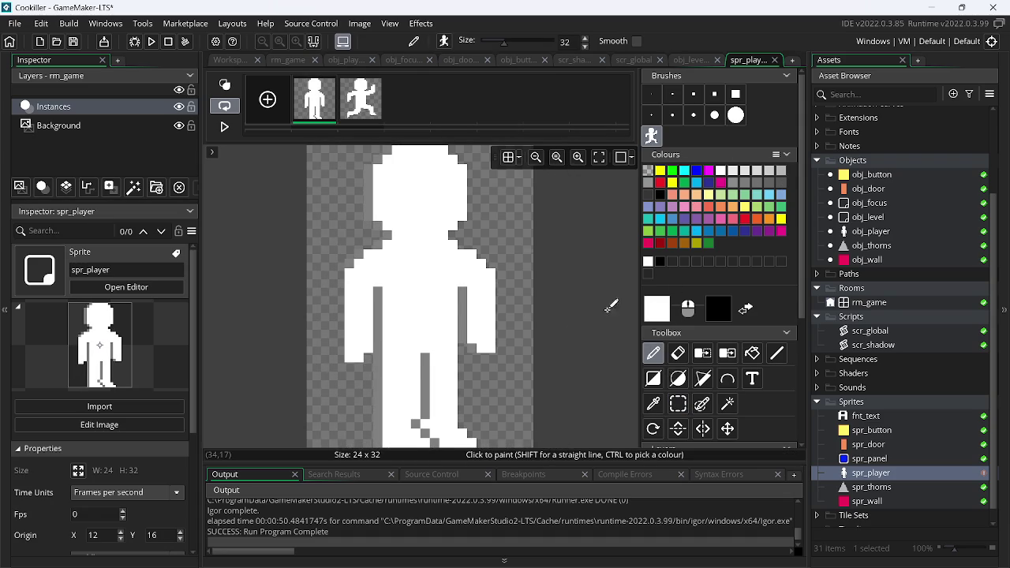
pyautogui.click(653, 403)
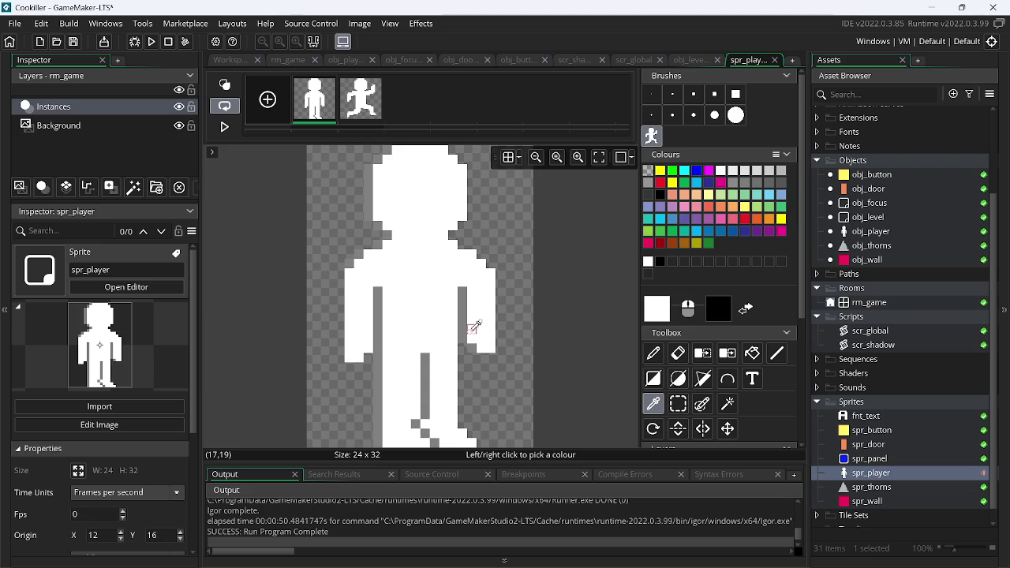
pyautogui.click(465, 330)
pyautogui.press('d')
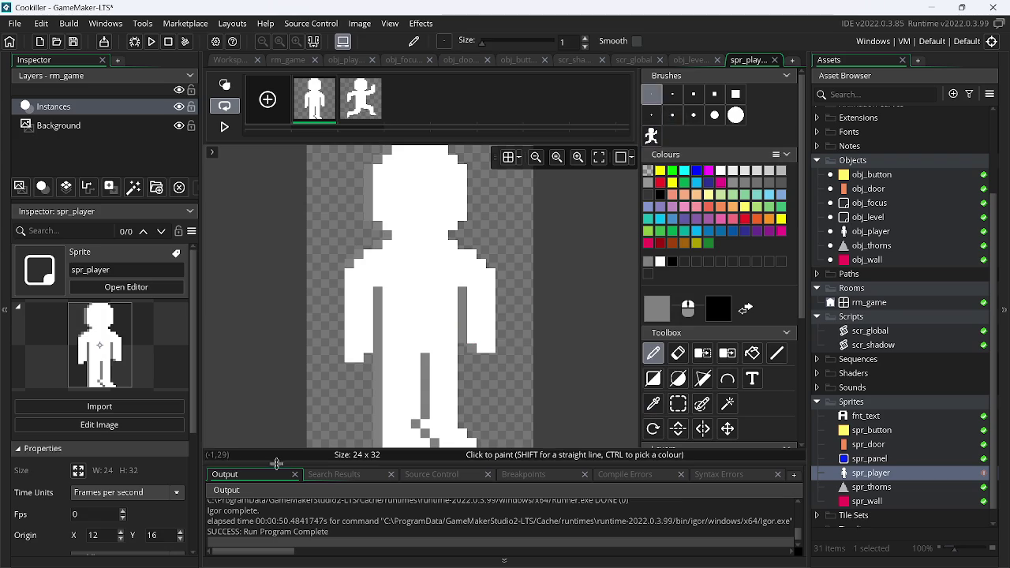
pyautogui.moveTo(345, 354); pyautogui.dragTo(345, 287)
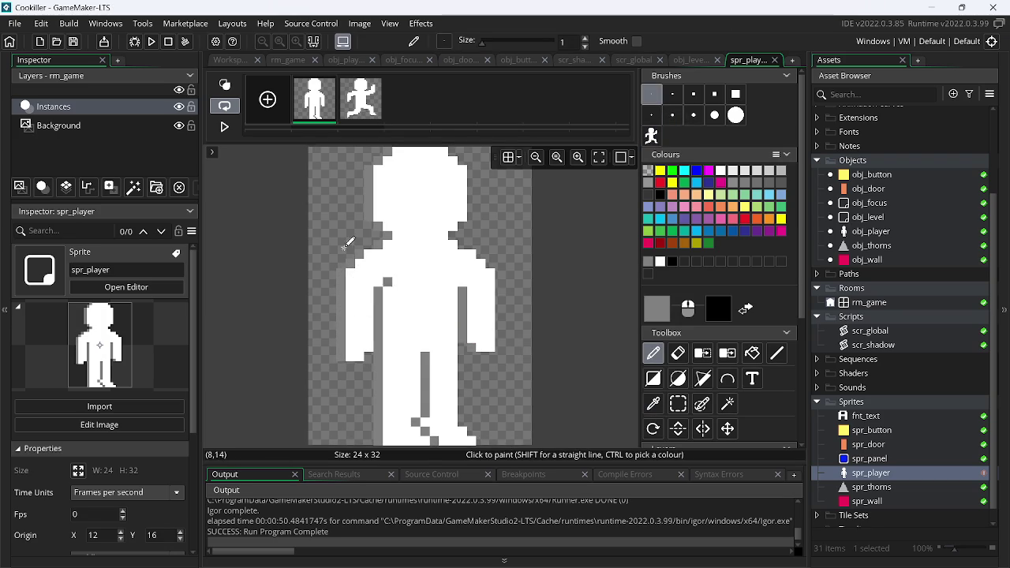
pyautogui.click(361, 98)
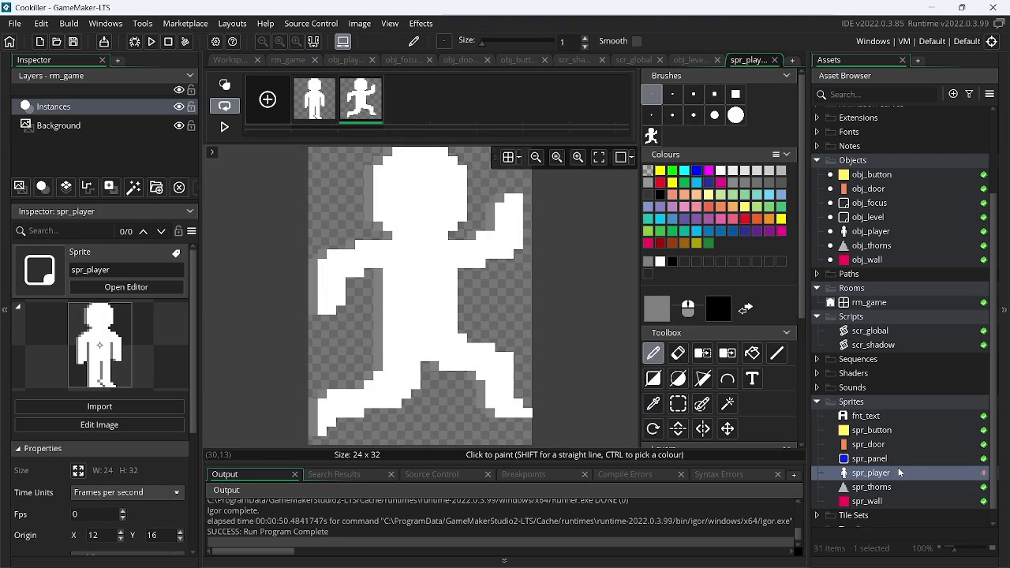
pyautogui.doubleClick(900, 473)
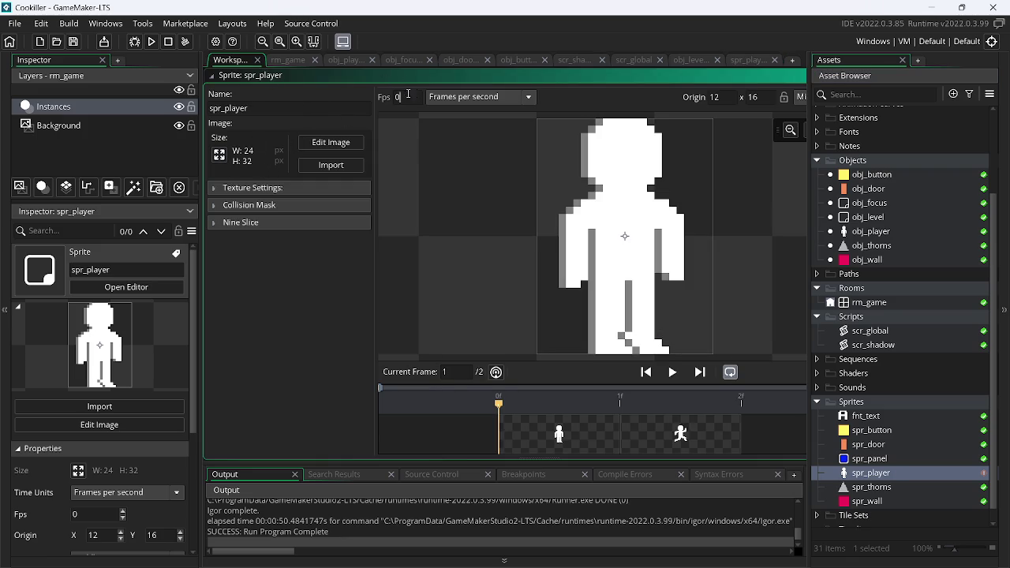
# Set spr_player's playback speed to 6 fps and preview the animation
pyautogui.write('66')
pyautogui.press('BackSpace')
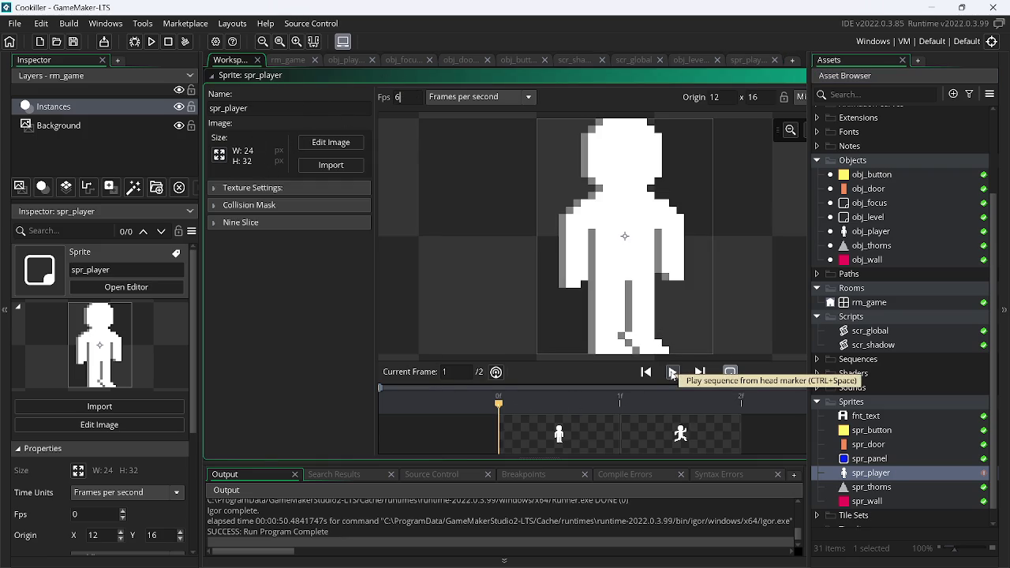
pyautogui.click(674, 373)
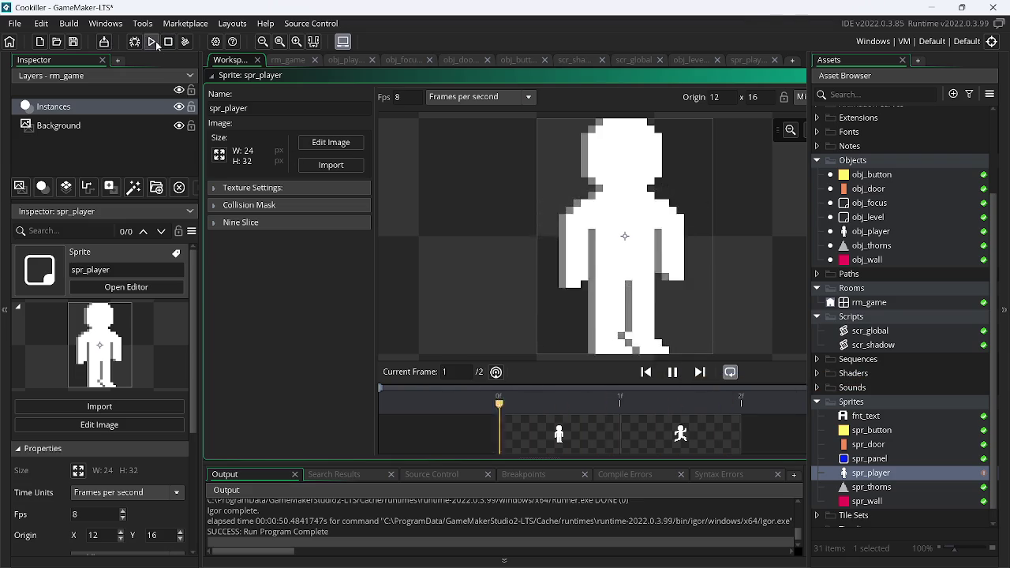
# Test-run the game, running and jumping the player left and right over the platform
pyautogui.click(156, 41)
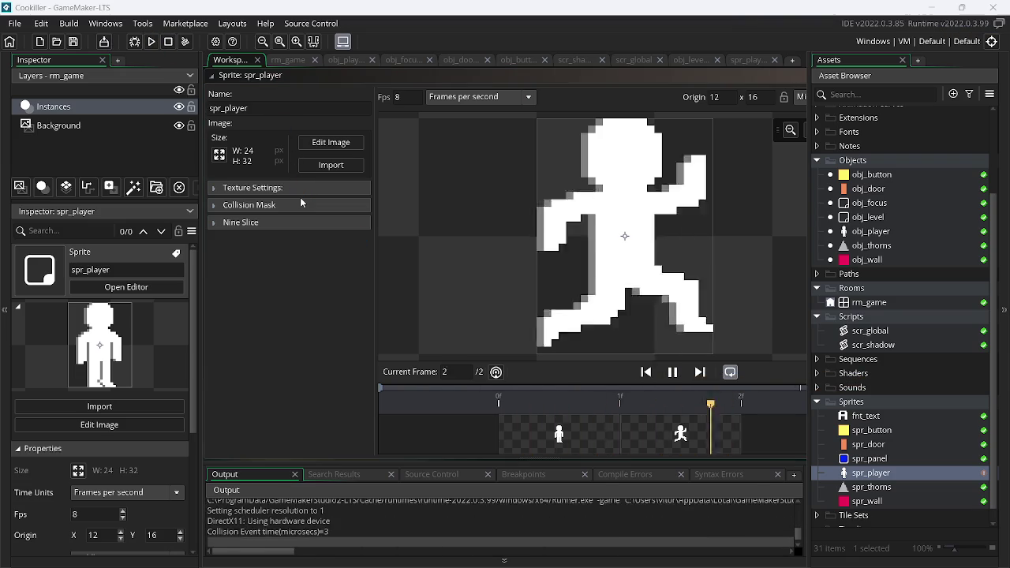
pyautogui.press('Left')
pyautogui.press('space')
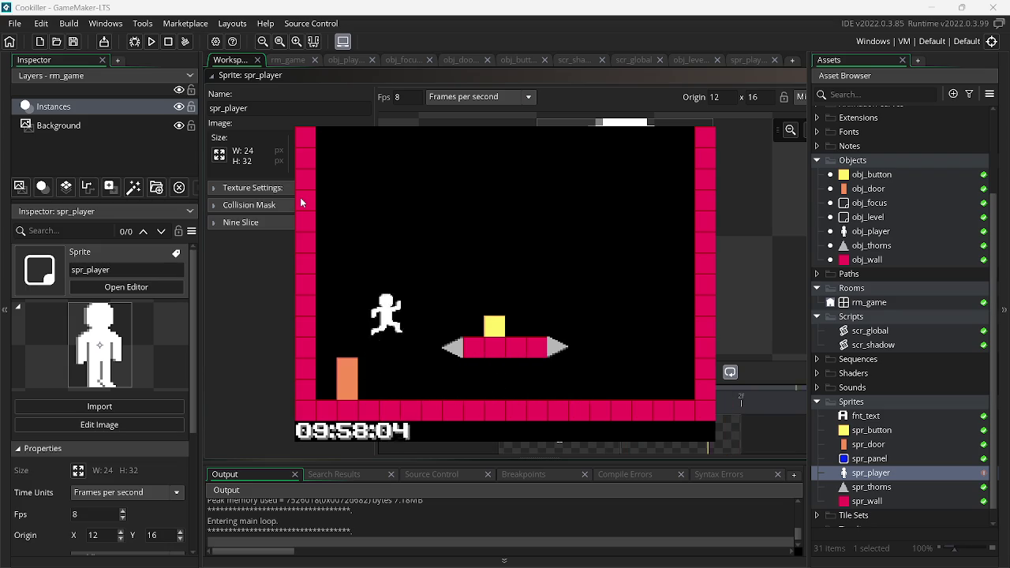
pyautogui.press('Right')
pyautogui.press('space')
pyautogui.press('Left')
pyautogui.press('space')
pyautogui.press('Left')
pyautogui.press('Right')
pyautogui.press('space')
pyautogui.press('space')
pyautogui.press('Left')
pyautogui.press('space')
pyautogui.press('Right')
pyautogui.press('Escape')
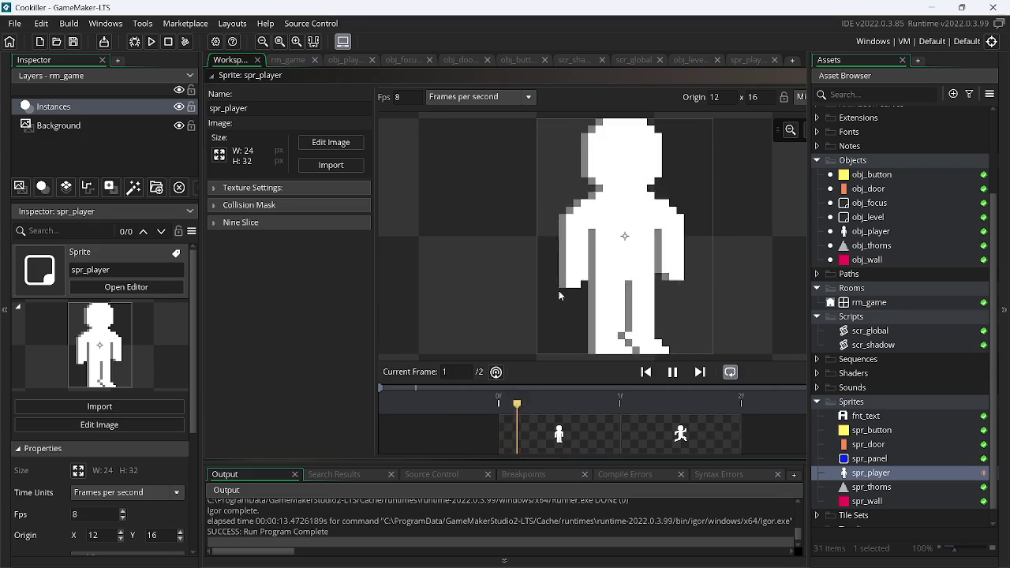
# Preview the animation at 12 fps and run the game again
pyautogui.click(672, 374)
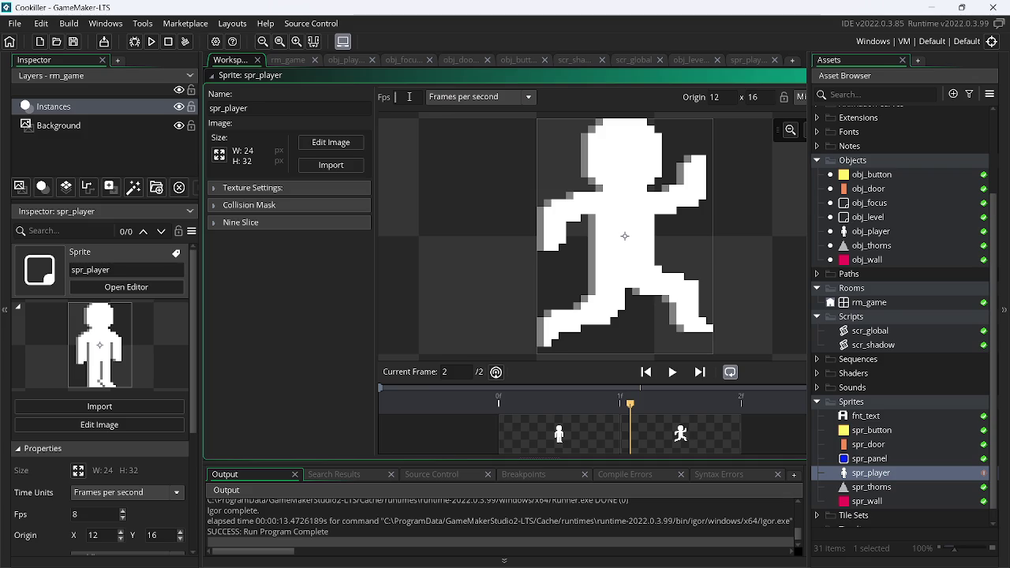
pyautogui.click(671, 371)
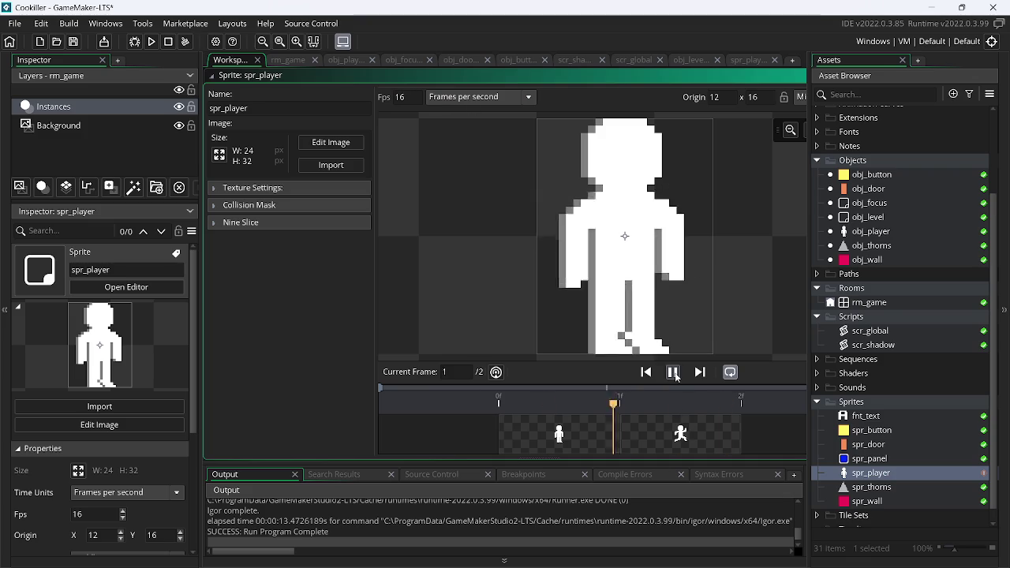
pyautogui.click(666, 372)
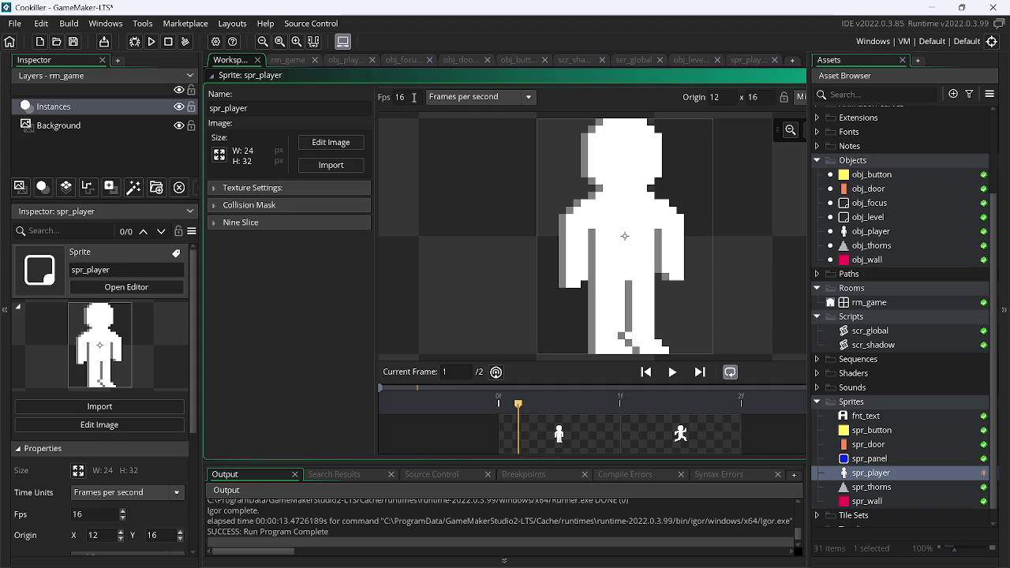
pyautogui.write('12')
pyautogui.click(153, 41)
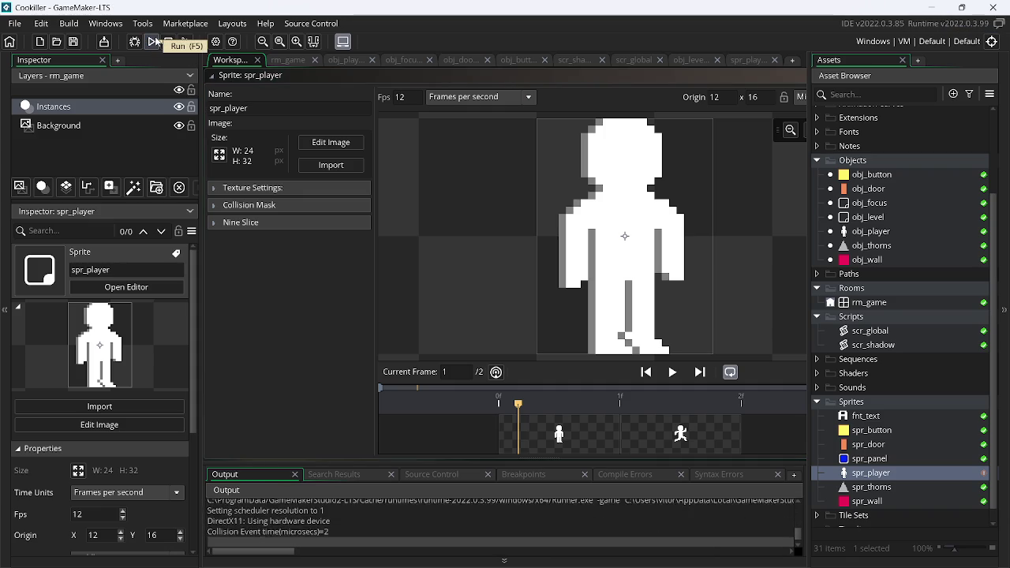
pyautogui.press('Left')
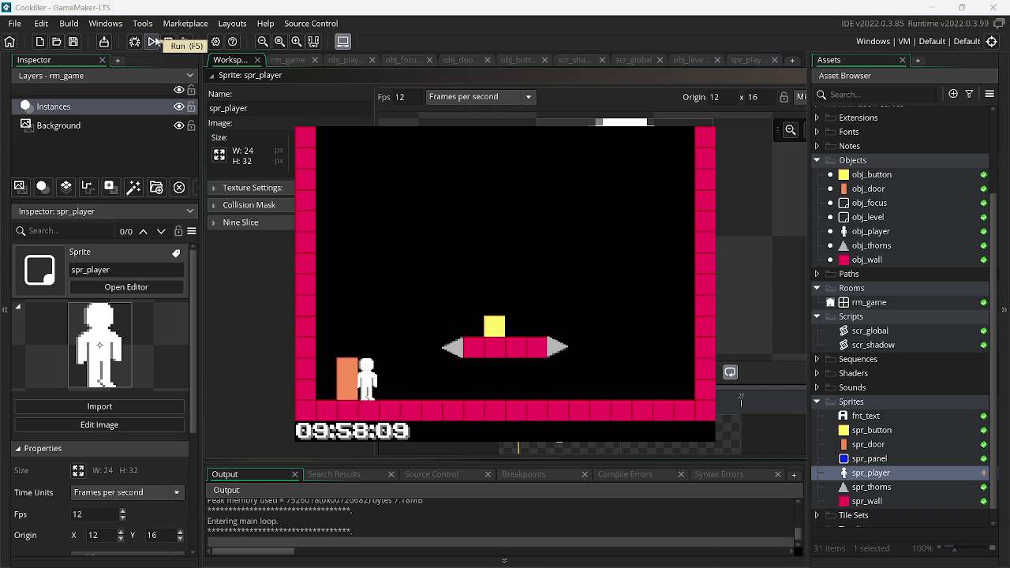
pyautogui.press('space')
pyautogui.press('space')
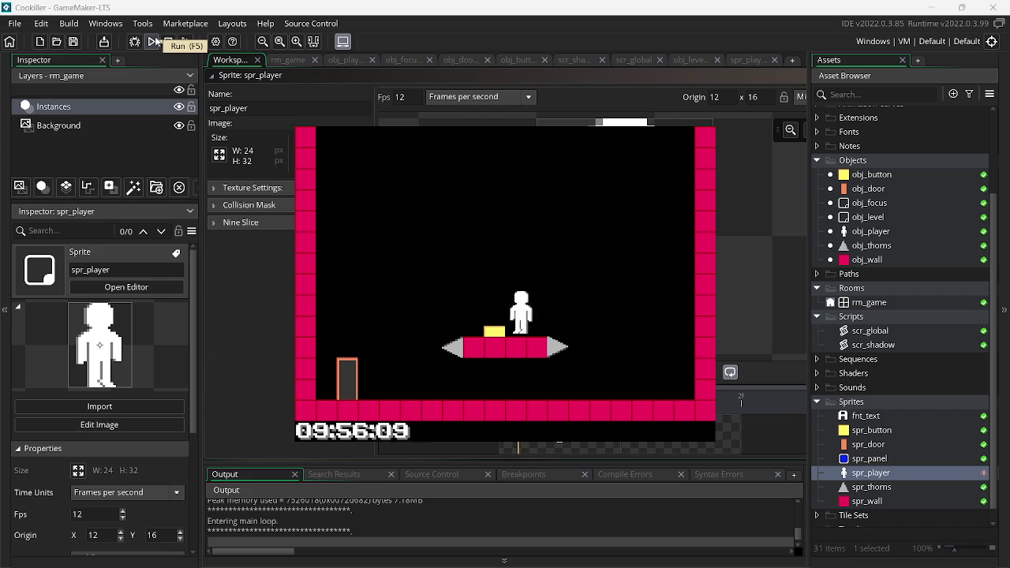
pyautogui.press('Right')
pyautogui.press('space')
pyautogui.press('space')
pyautogui.press('Left')
pyautogui.press('Right')
pyautogui.press('space')
pyautogui.press('Left')
pyautogui.press('space')
pyautogui.press('Right')
pyautogui.press('space')
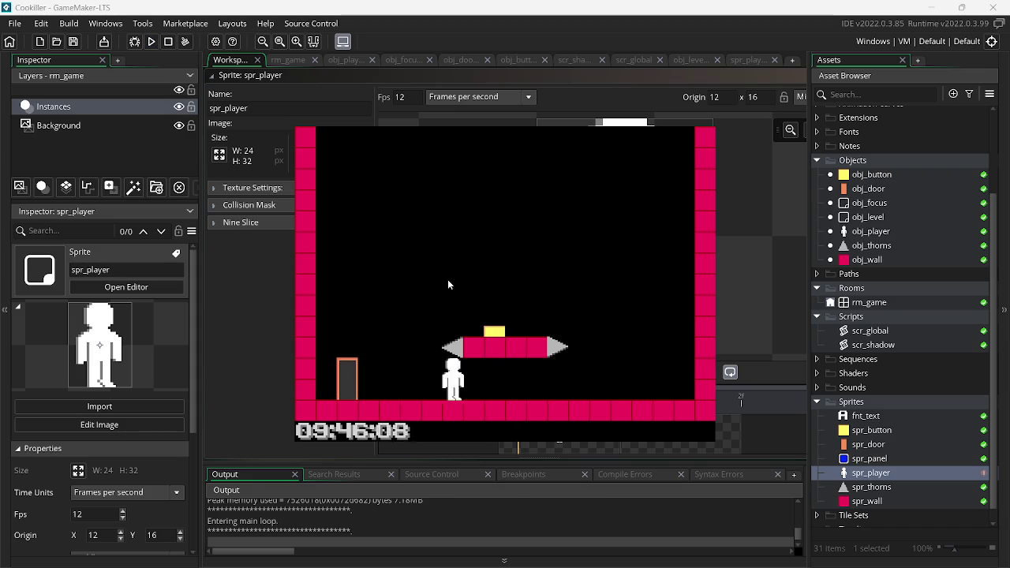
pyautogui.hotkey('alt', 'F4')
pyautogui.hotkey('alt', 'Tab')
pyautogui.press('Tab')
pyautogui.press('Tab')
pyautogui.press('Tab')
pyautogui.press('Tab')
pyautogui.press('Tab')
pyautogui.press('Tab')
pyautogui.click(340, 143)
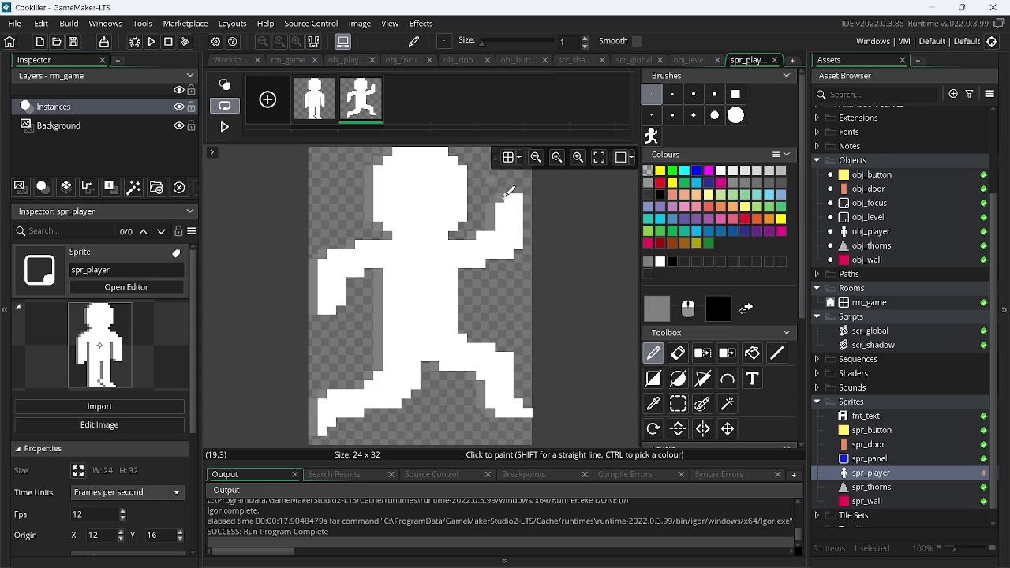
# Paint three white specks around the running frame's raised hand
pyautogui.click(721, 170)
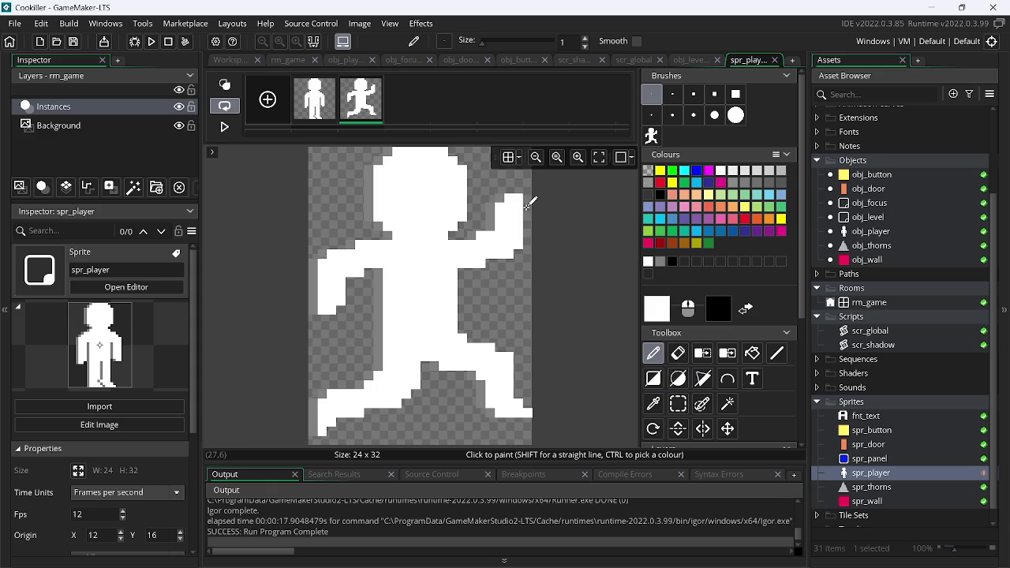
pyautogui.scroll(3, 525, 213)
pyautogui.click(477, 248)
pyautogui.click(487, 266)
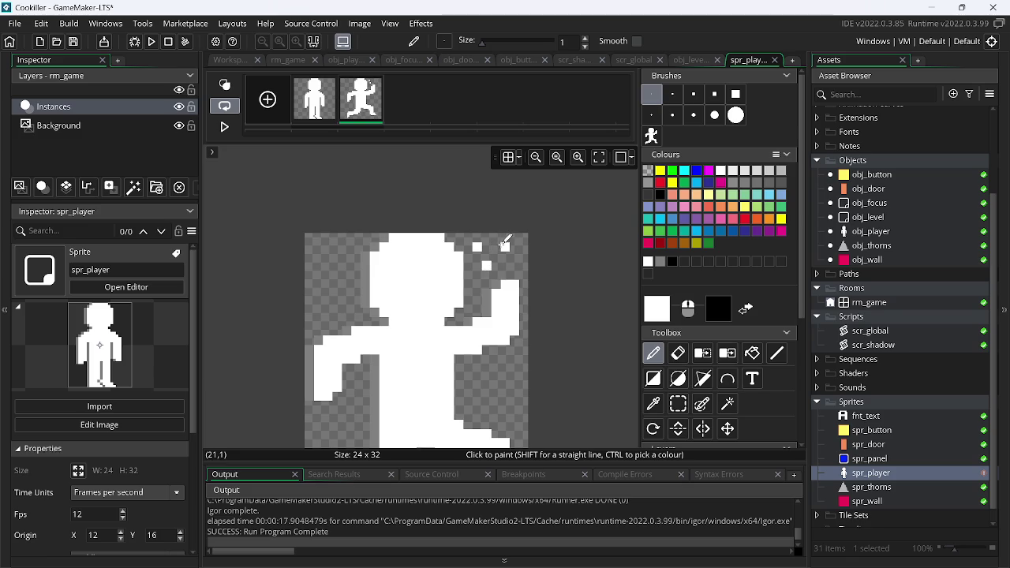
pyautogui.click(496, 237)
# Switch to grey, preview the two-frame animation, and reopen the spr_player overview
pyautogui.click(661, 261)
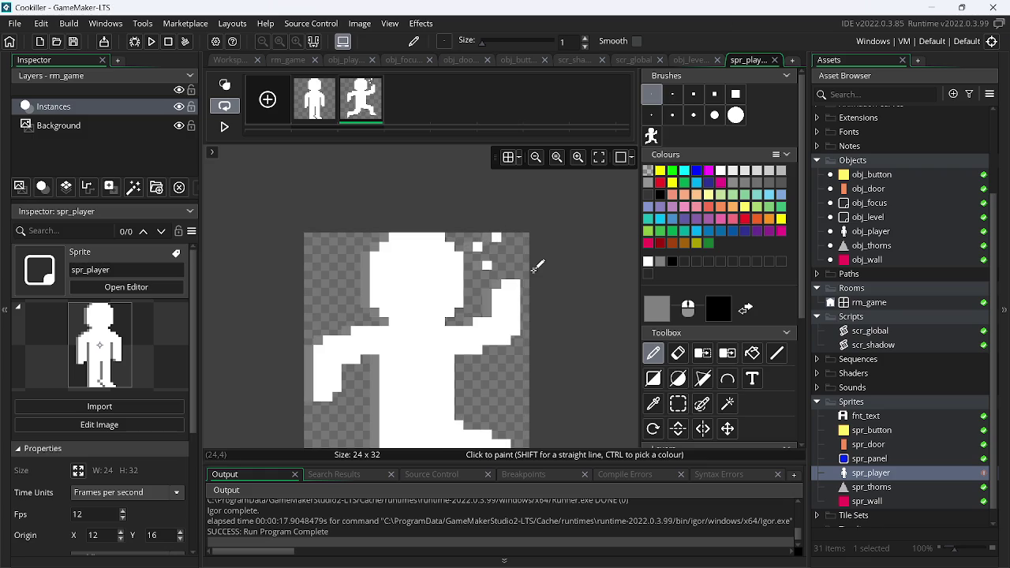
pyautogui.click(226, 126)
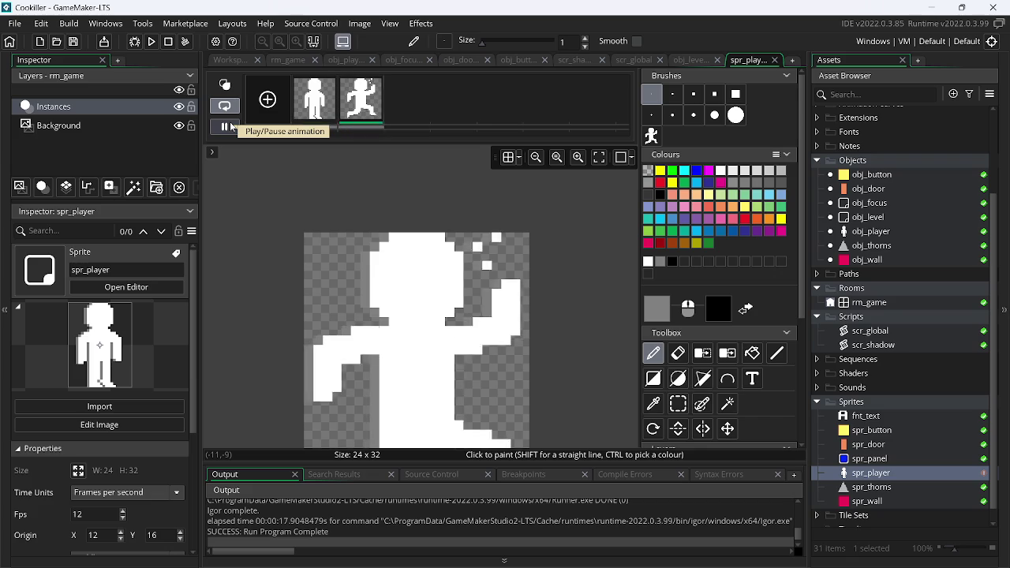
pyautogui.click(229, 127)
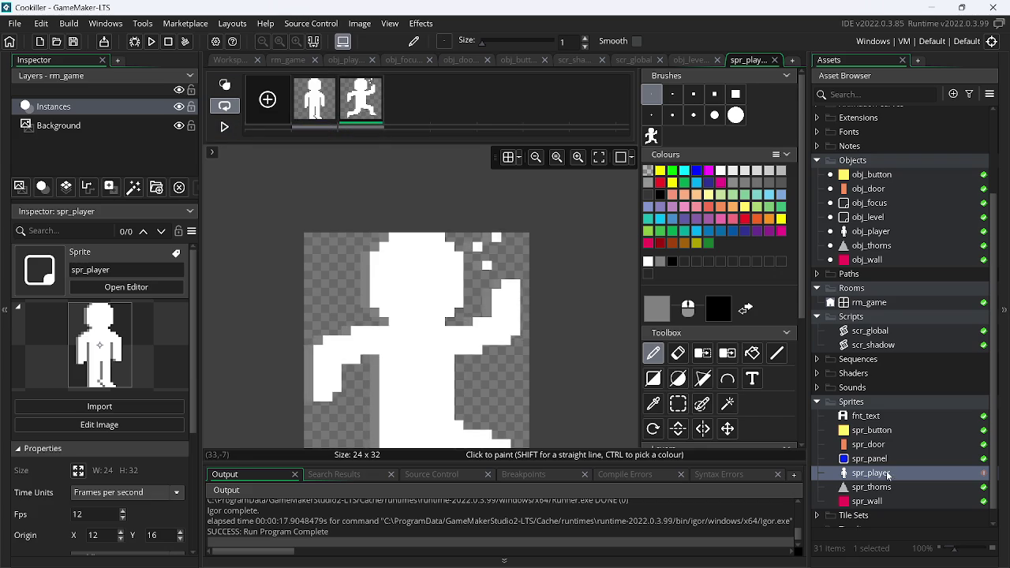
pyautogui.doubleClick(871, 473)
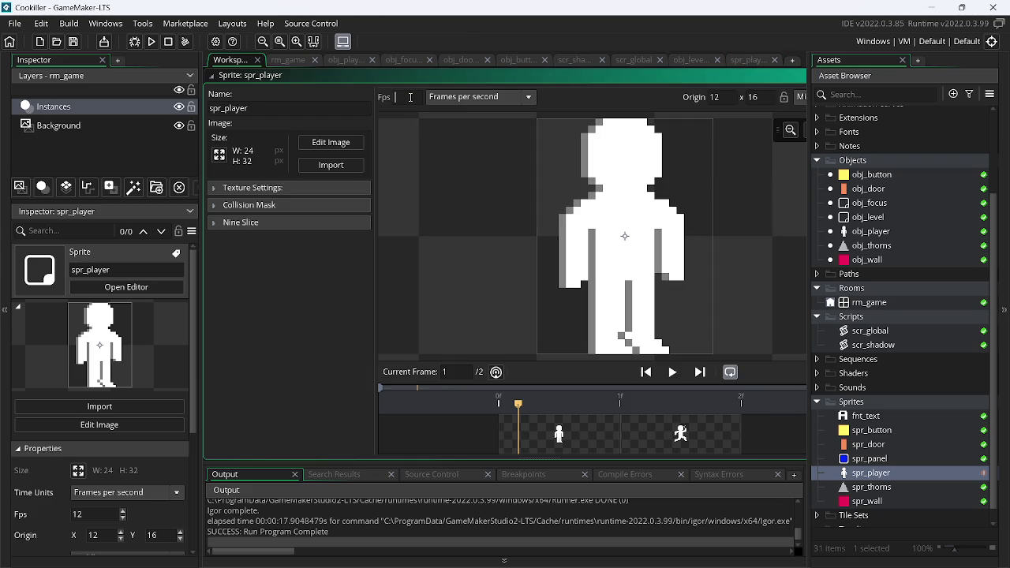
pyautogui.write('10')
# Launch the game, run the player left and right with jumps, then close it
pyautogui.click(152, 42)
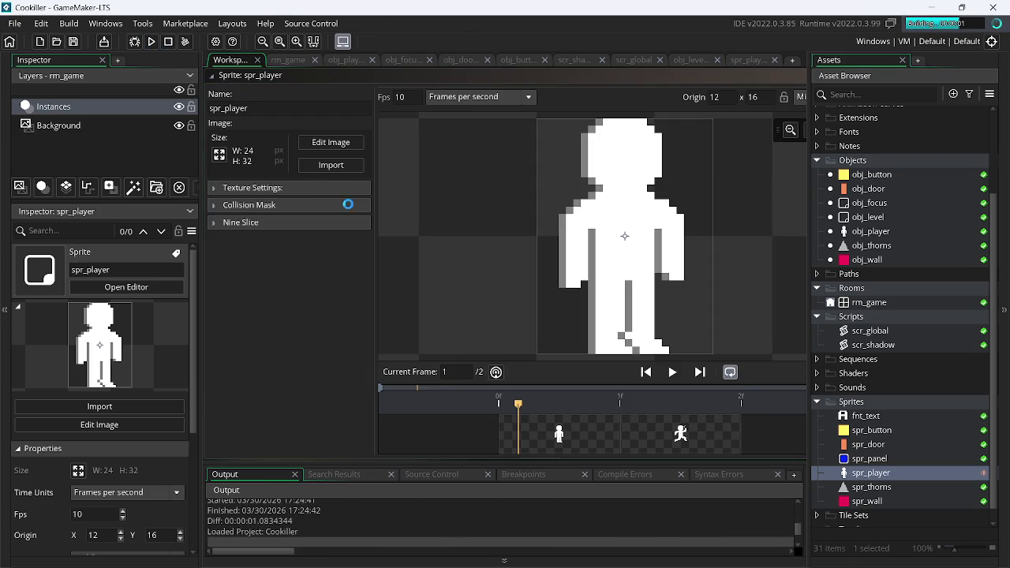
pyautogui.press('Left')
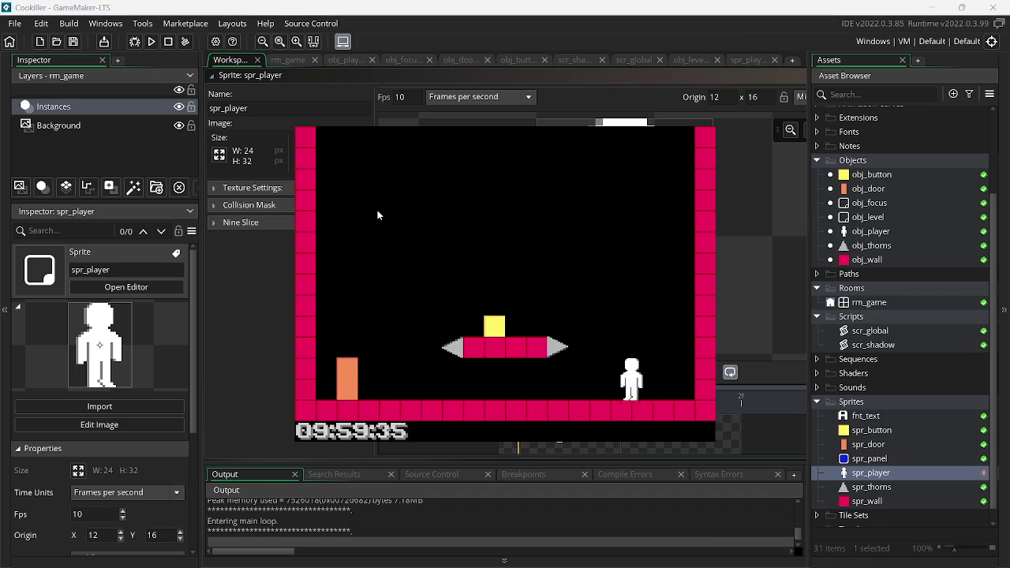
pyautogui.press('Up')
pyautogui.press('Right')
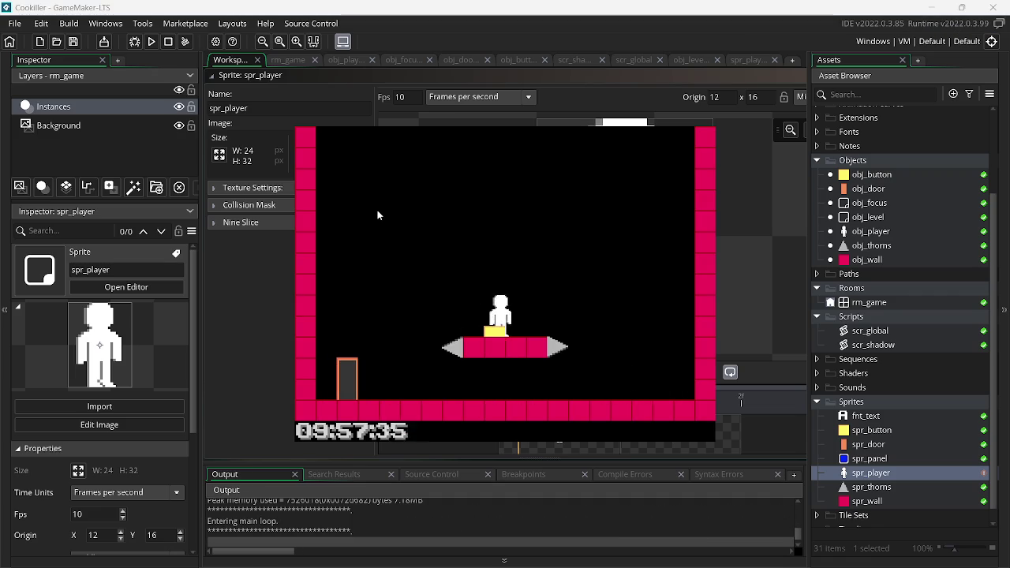
pyautogui.press('Left')
pyautogui.press('Up')
pyautogui.press('Right')
pyautogui.press('Escape')
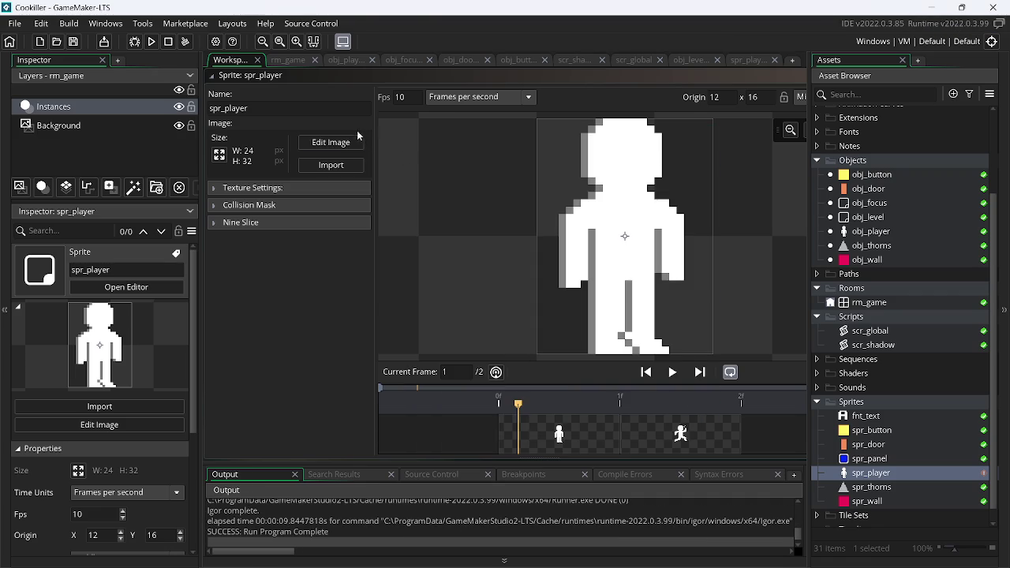
# Open the frame for editing, toggle eraser and pencil with white and grey, then relaunch the game
pyautogui.click(340, 142)
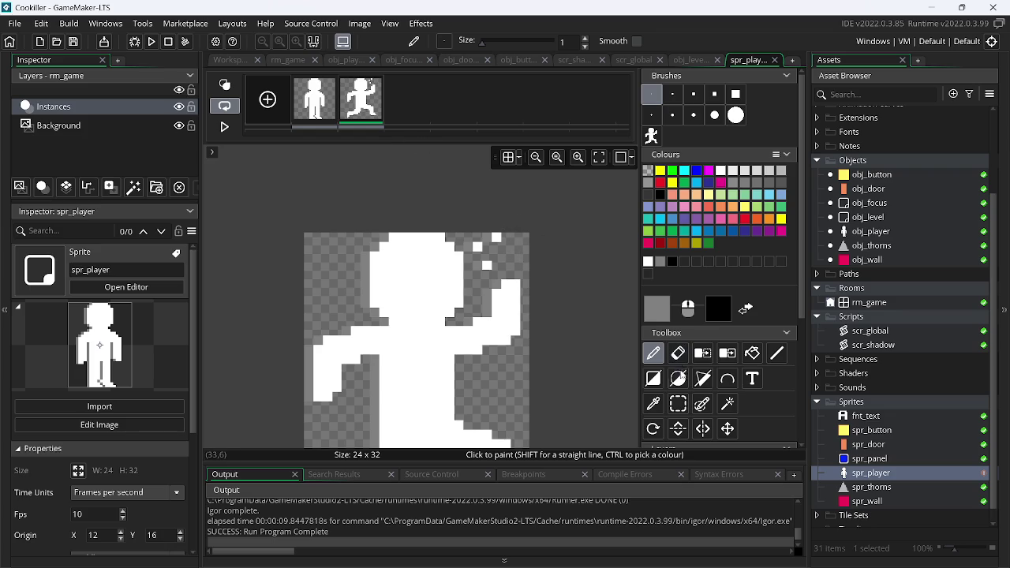
pyautogui.click(679, 353)
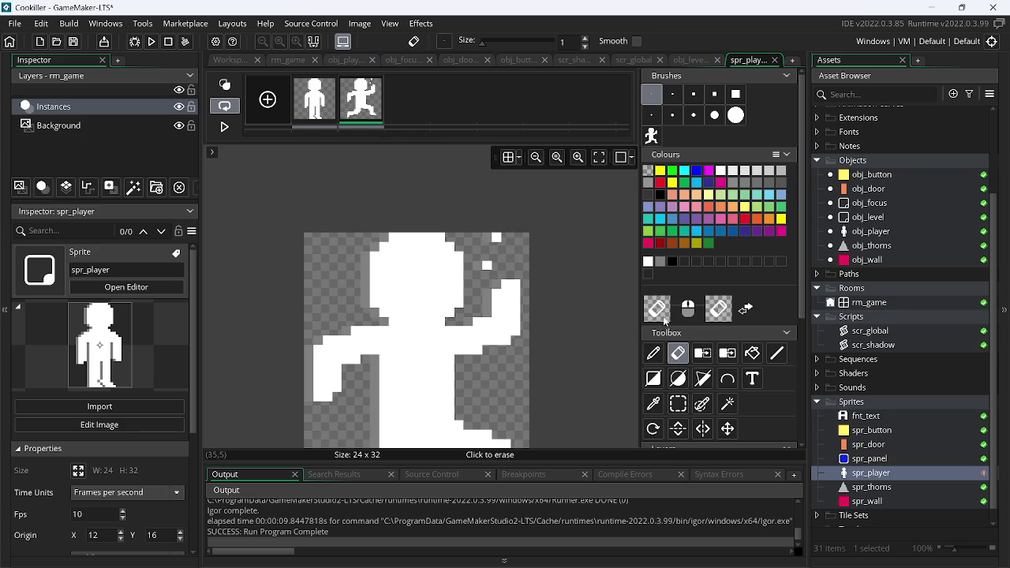
pyautogui.click(652, 354)
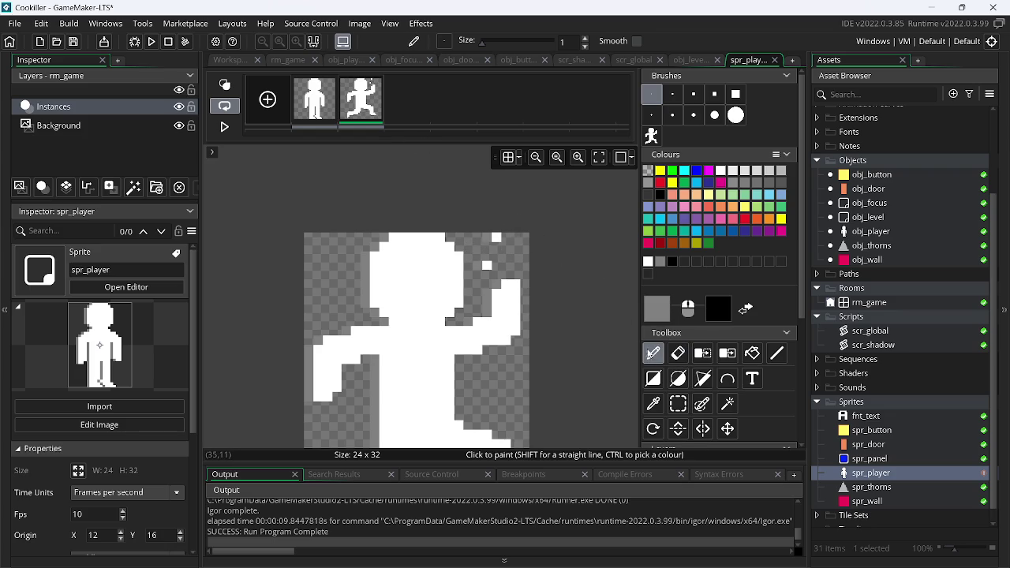
pyautogui.click(649, 262)
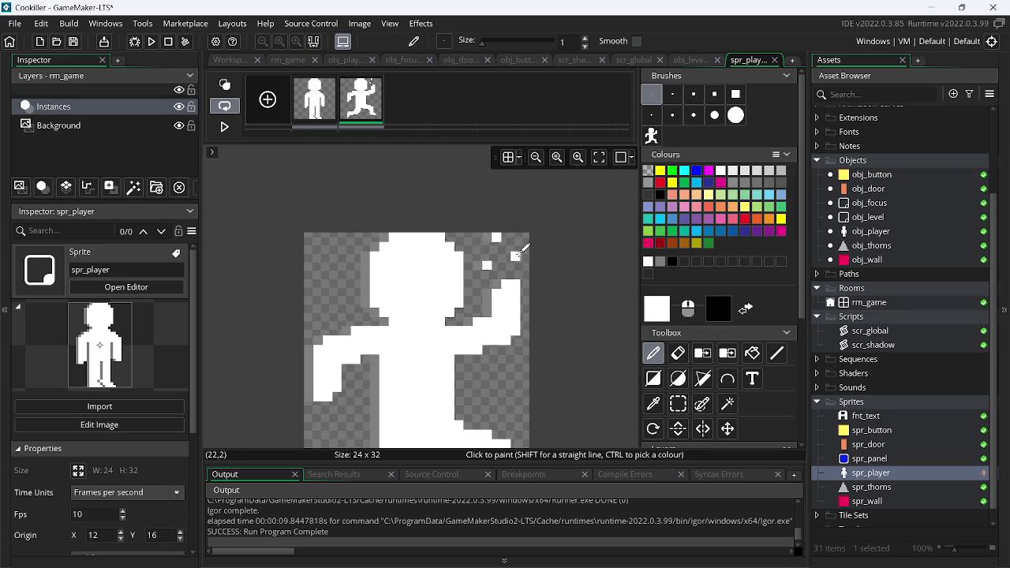
pyautogui.click(661, 261)
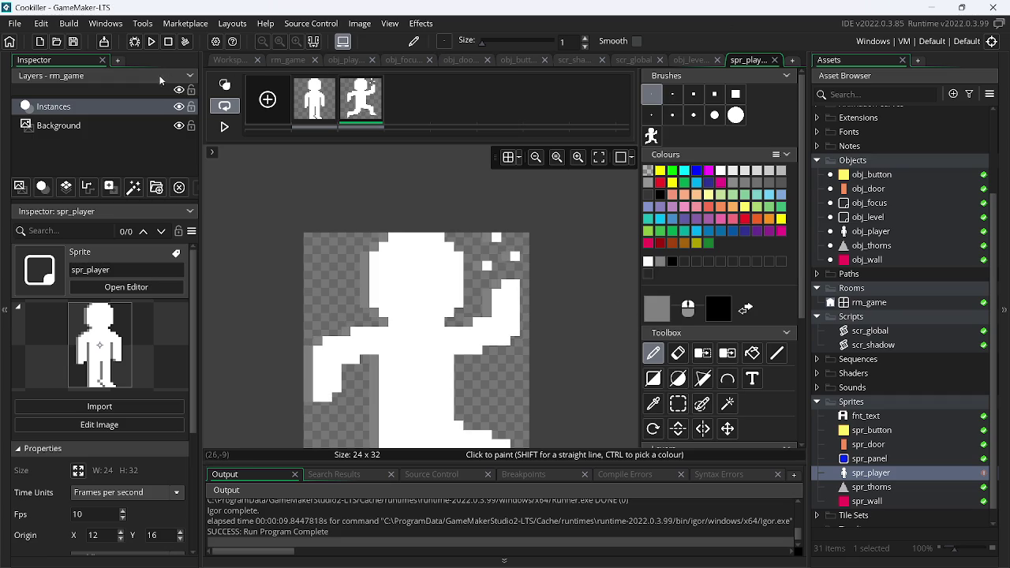
pyautogui.click(153, 43)
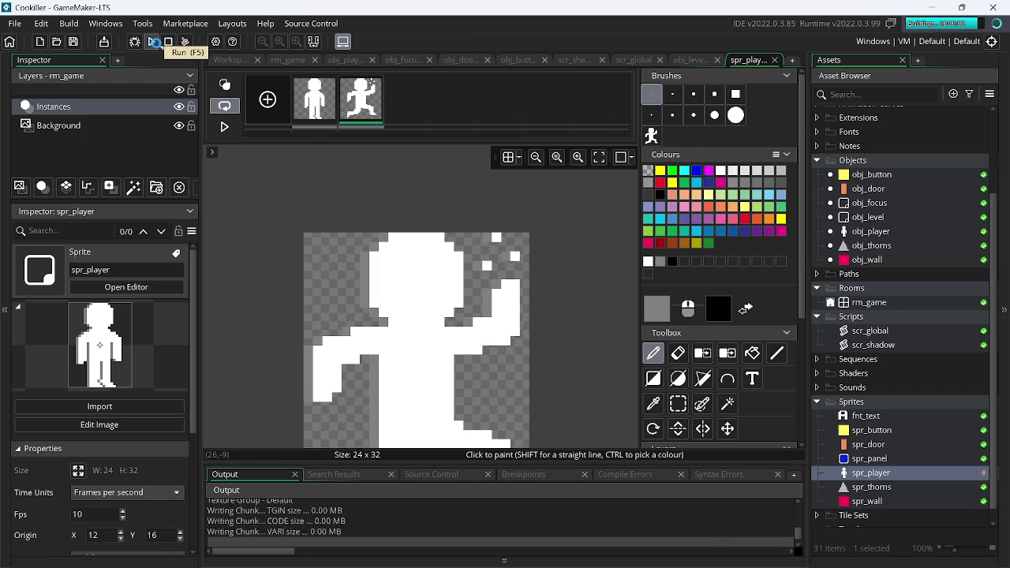
pyautogui.press('Left')
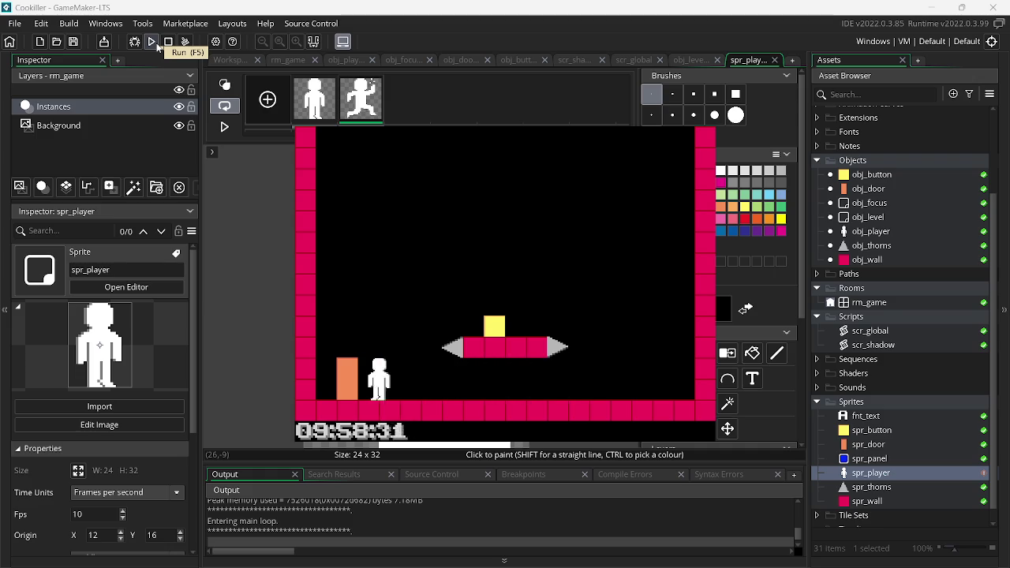
# Erase the two stray white pixels beside the hand, reselect grey, save, and run the game
pyautogui.click(678, 353)
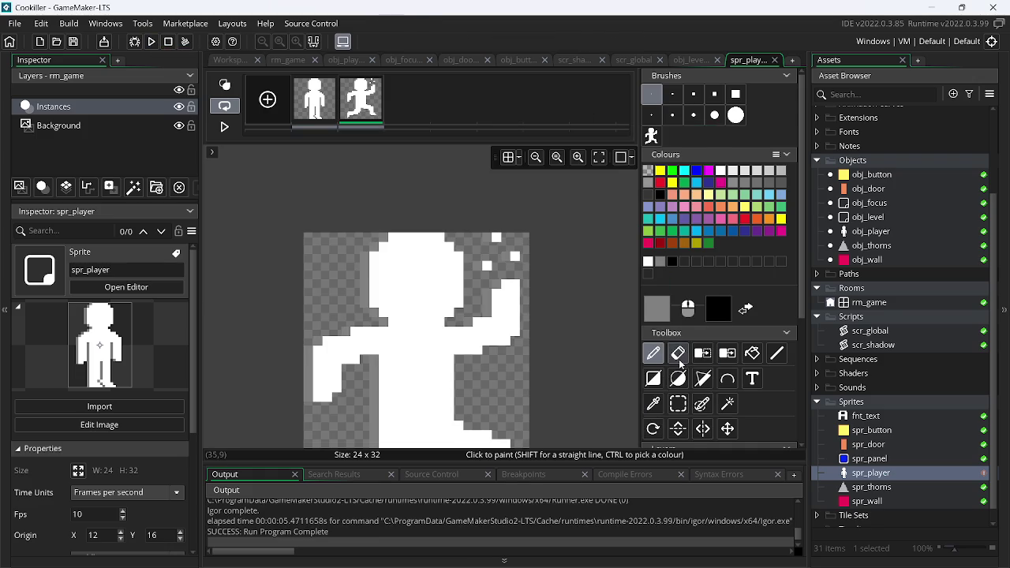
pyautogui.click(514, 256)
pyautogui.click(496, 237)
pyautogui.scroll(1, 553, 268)
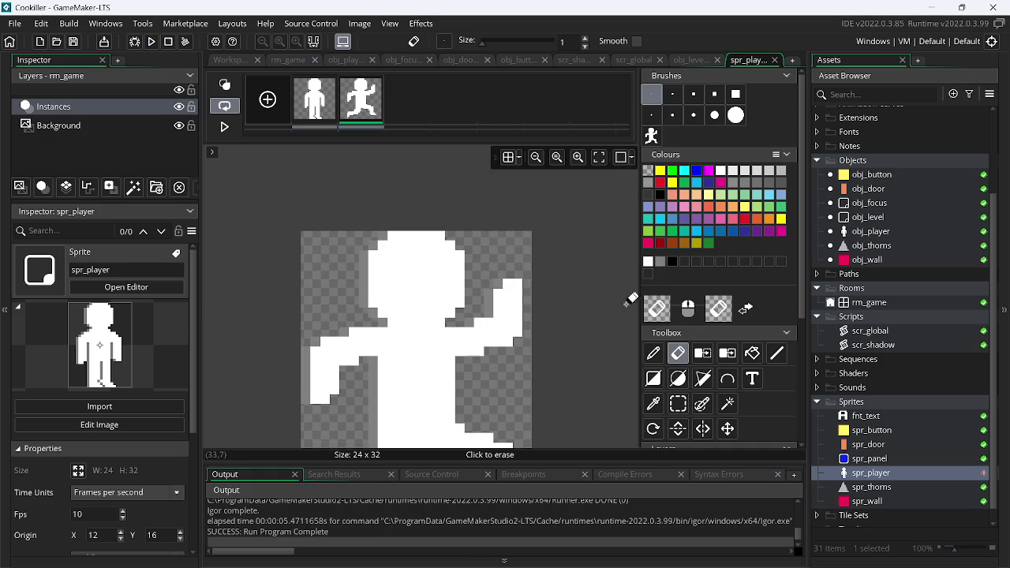
pyautogui.press('d')
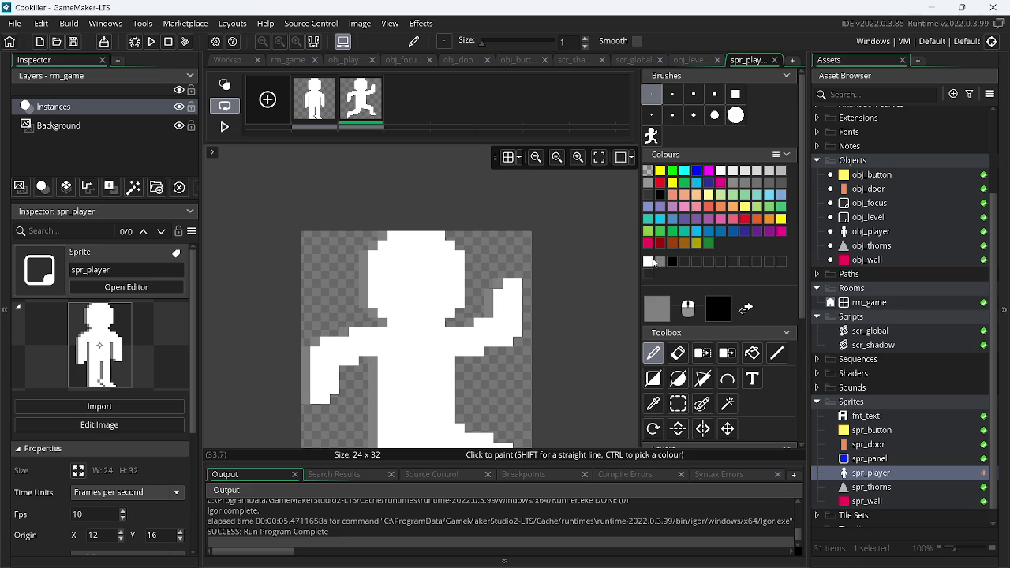
pyautogui.click(654, 263)
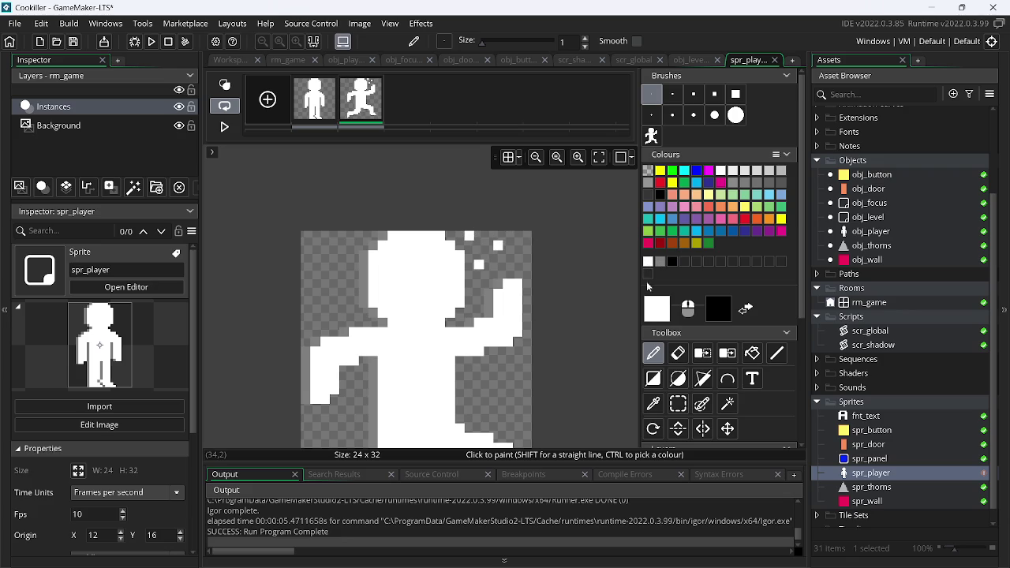
pyautogui.click(659, 266)
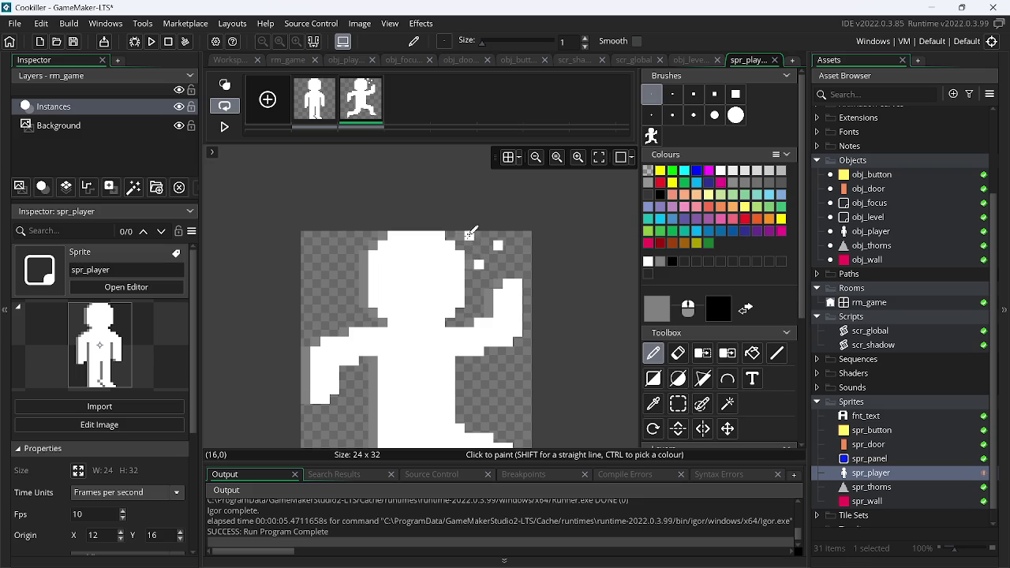
pyautogui.hotkey('ctrl', 's')
pyautogui.click(148, 43)
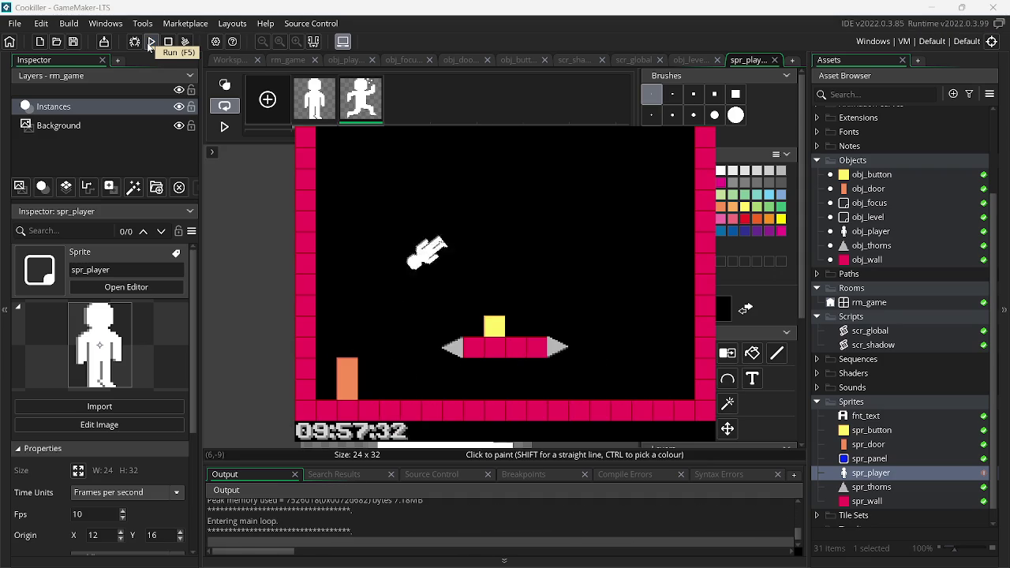
# Run and jump the player around the room with arrow keys, close the game, and Alt+Tab away
pyautogui.press('Left')
pyautogui.press('Up')
pyautogui.press('Right')
pyautogui.press('Left')
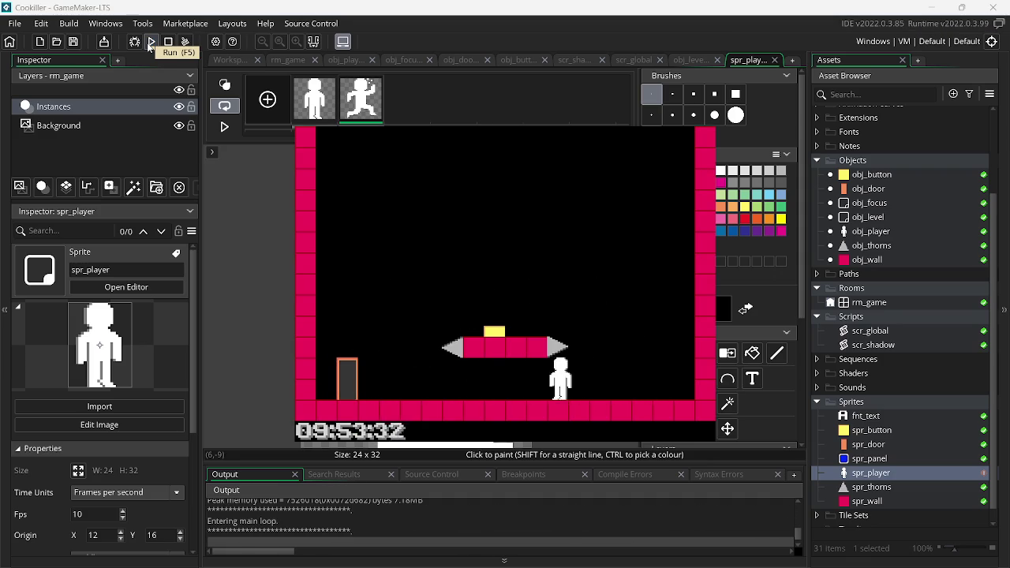
pyautogui.press('Up')
pyautogui.press('Right')
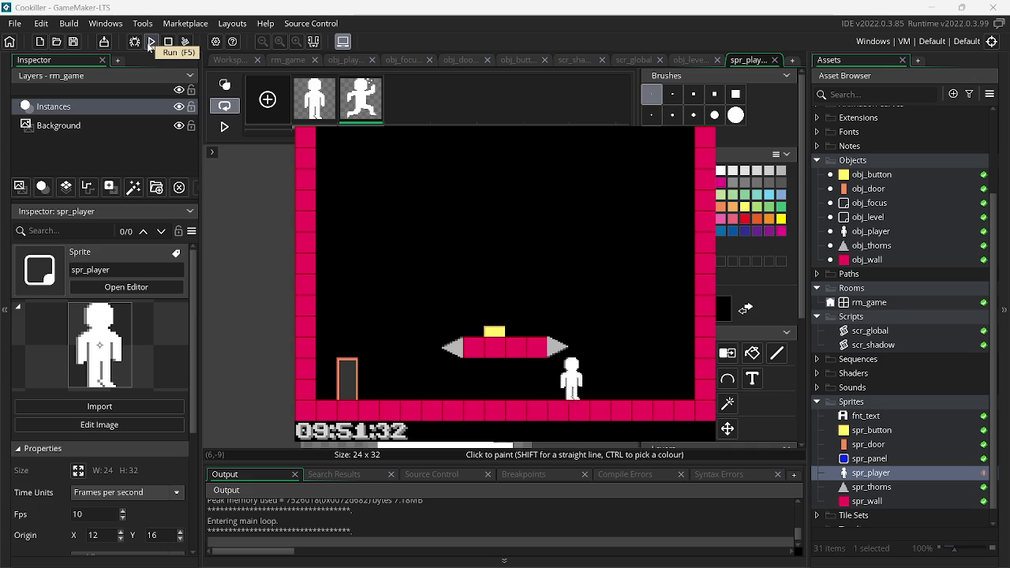
pyautogui.press('Up')
pyautogui.press('Left')
pyautogui.press('Right')
pyautogui.press('Up')
pyautogui.press('Up')
pyautogui.press('Left')
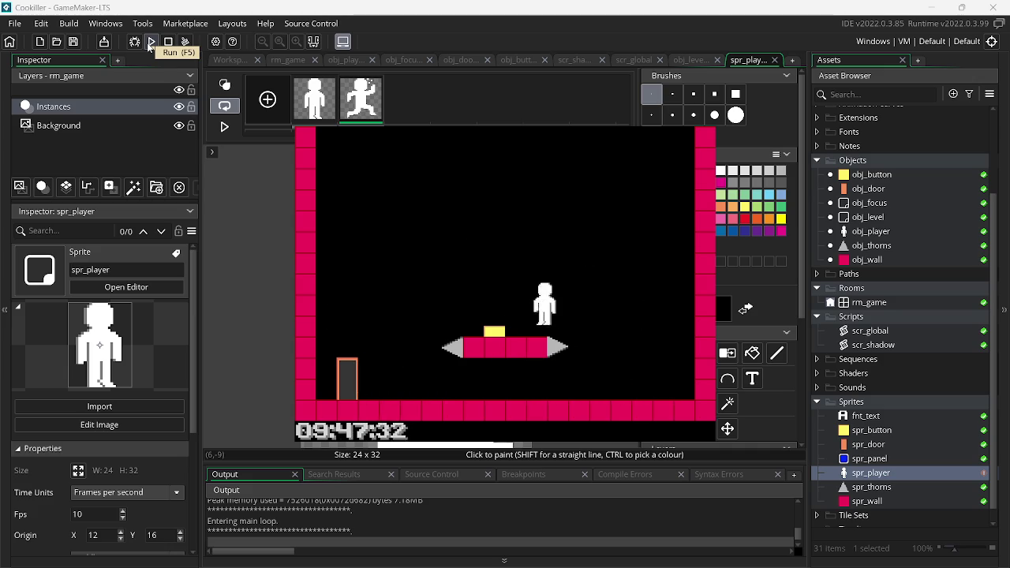
pyautogui.press('Right')
pyautogui.press('Up')
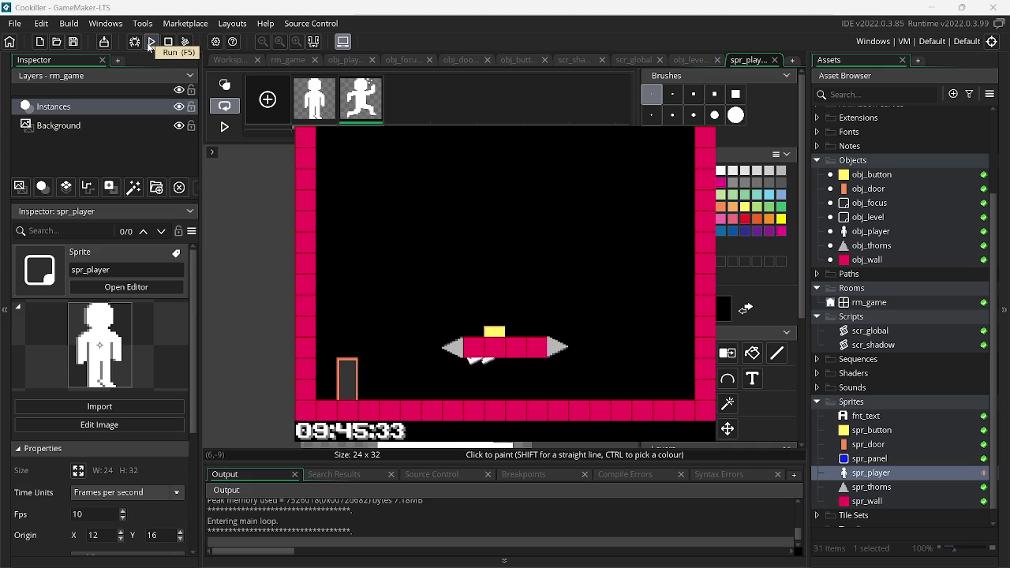
pyautogui.press('Escape')
pyautogui.hotkey('alt', 'Tab')
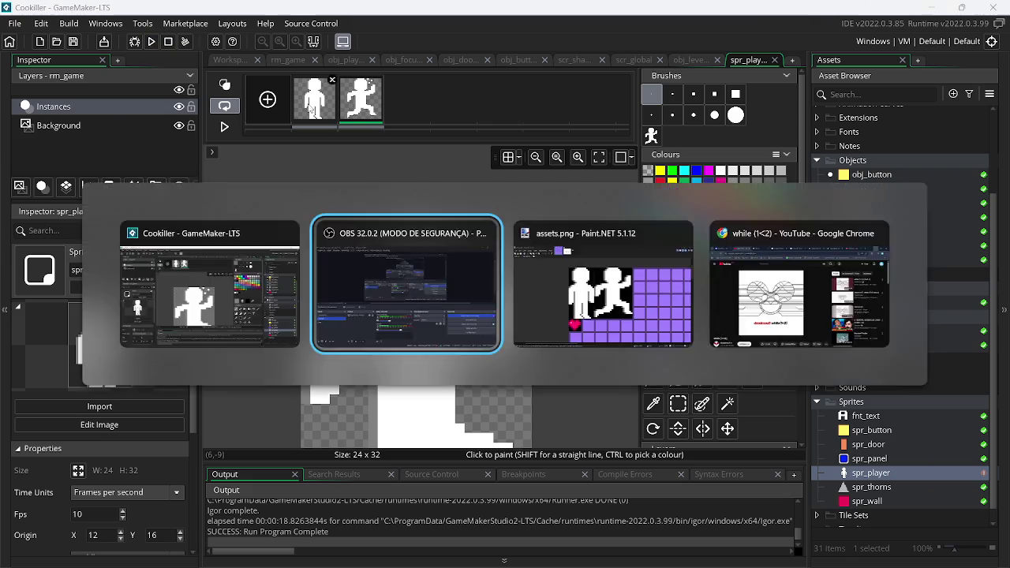
# Minimize OBS and bring Paint.NET with assets.png to the front
pyautogui.click(931, 8)
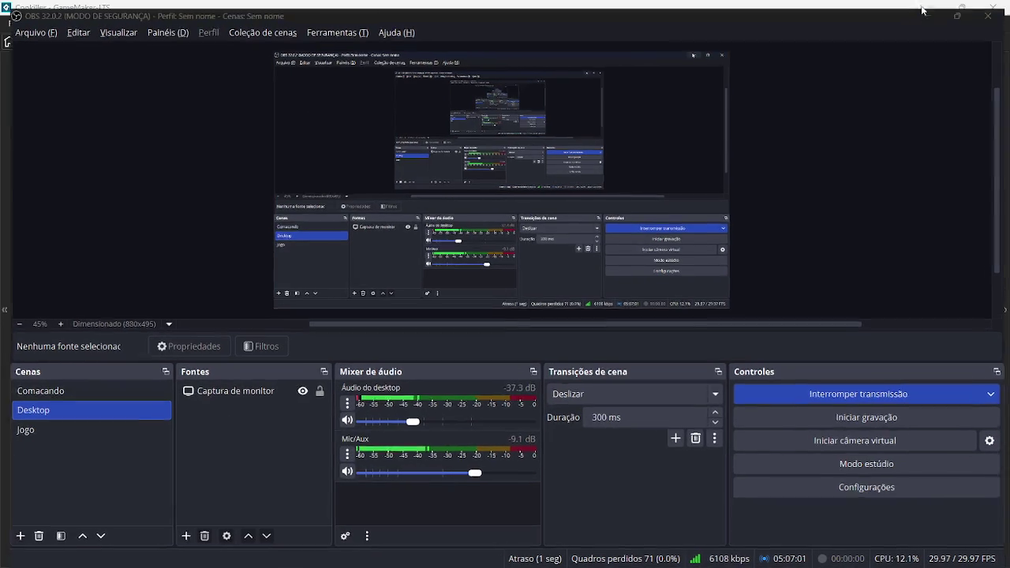
pyautogui.hotkey('alt', 'Tab')
pyautogui.press('Tab')
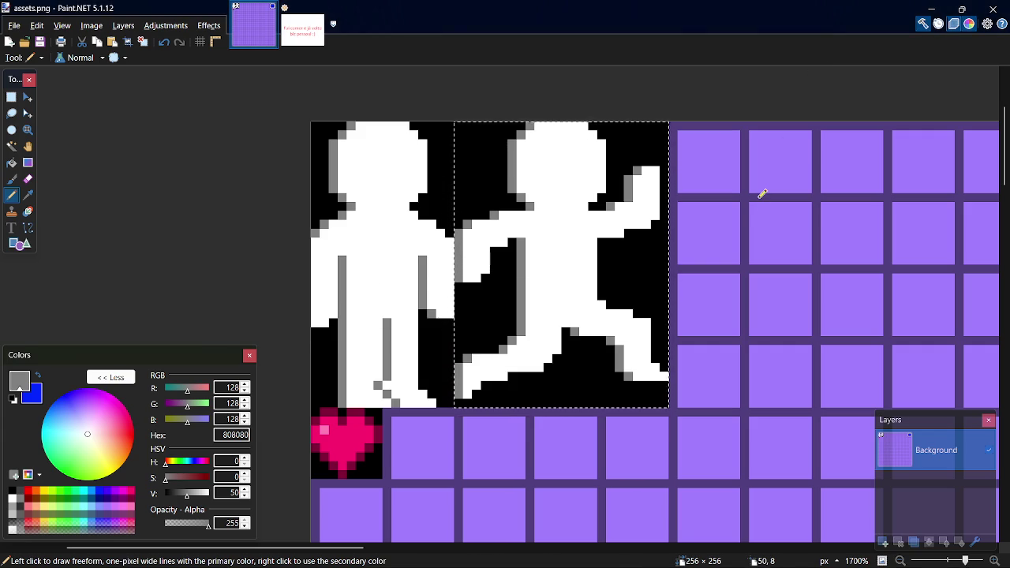
# Clear the old selection and drag a 4×7 selection at the running figure's back arm
pyautogui.hotkey('ctrl', 'd')
pyautogui.press('s')
pyautogui.moveTo(467, 215)
pyautogui.mouseDown()
pyautogui.moveTo(460, 251)
pyautogui.moveTo(485, 269)
pyautogui.mouseUp()
pyautogui.click(463, 221)
pyautogui.moveTo(463, 221); pyautogui.dragTo(485, 278)
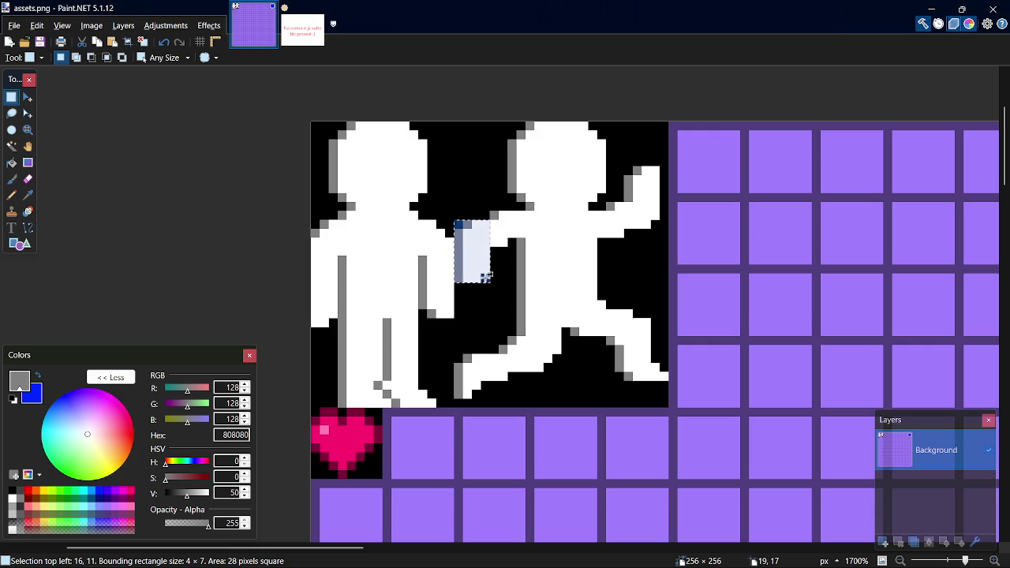
# Try nudging the selected arm block up one pixel, then undo the attempt
pyautogui.press('m')
pyautogui.press('Up')
pyautogui.press('s')
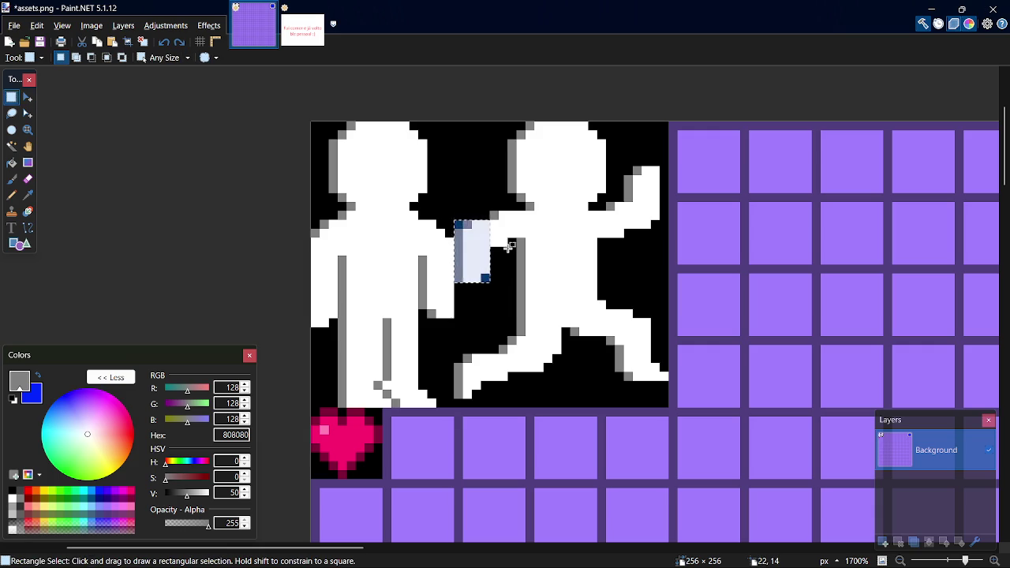
pyautogui.moveTo(461, 217)
pyautogui.mouseDown()
pyautogui.moveTo(491, 245)
pyautogui.moveTo(497, 274)
pyautogui.mouseUp()
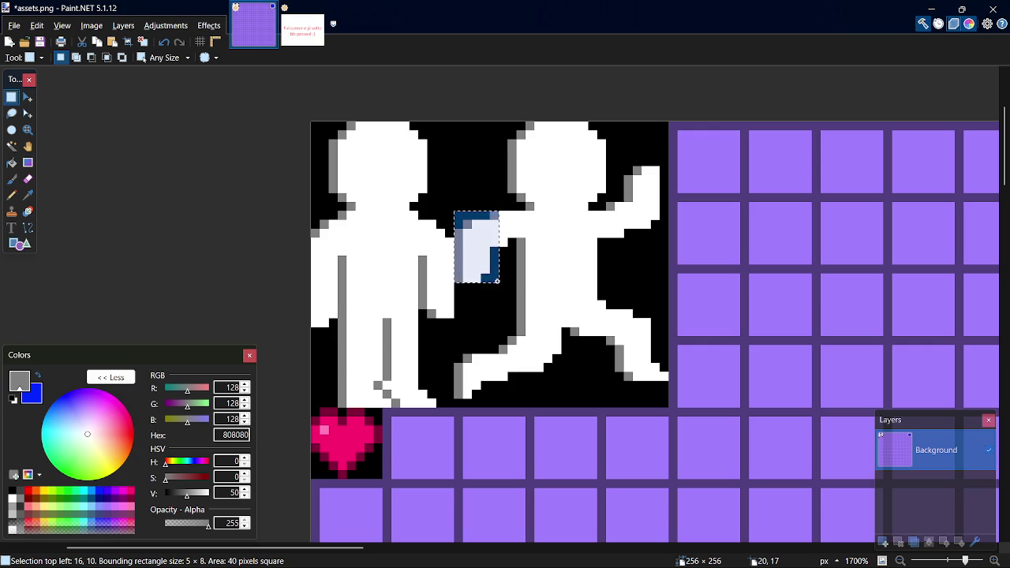
pyautogui.press('m')
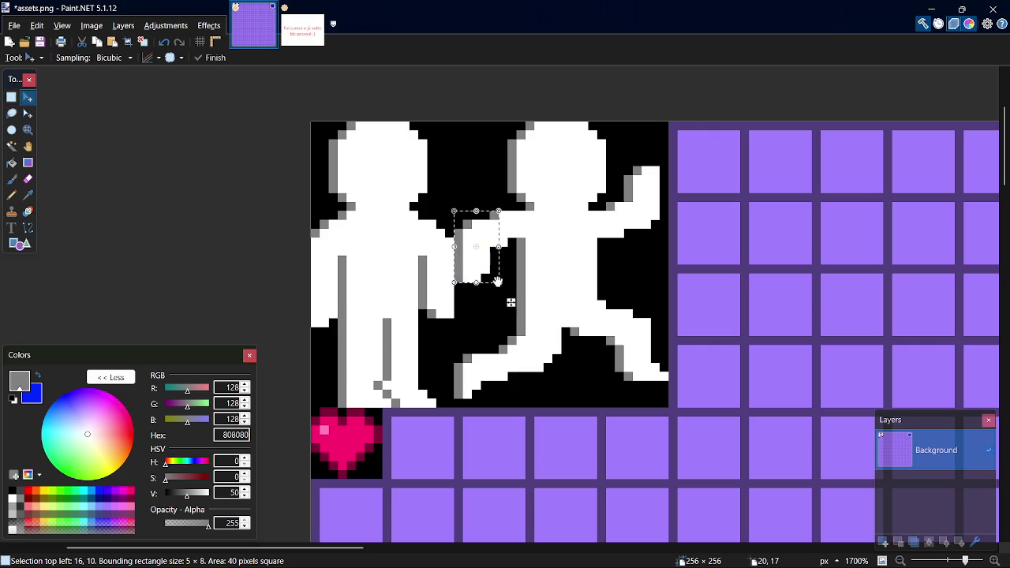
pyautogui.press('Up')
pyautogui.press('s')
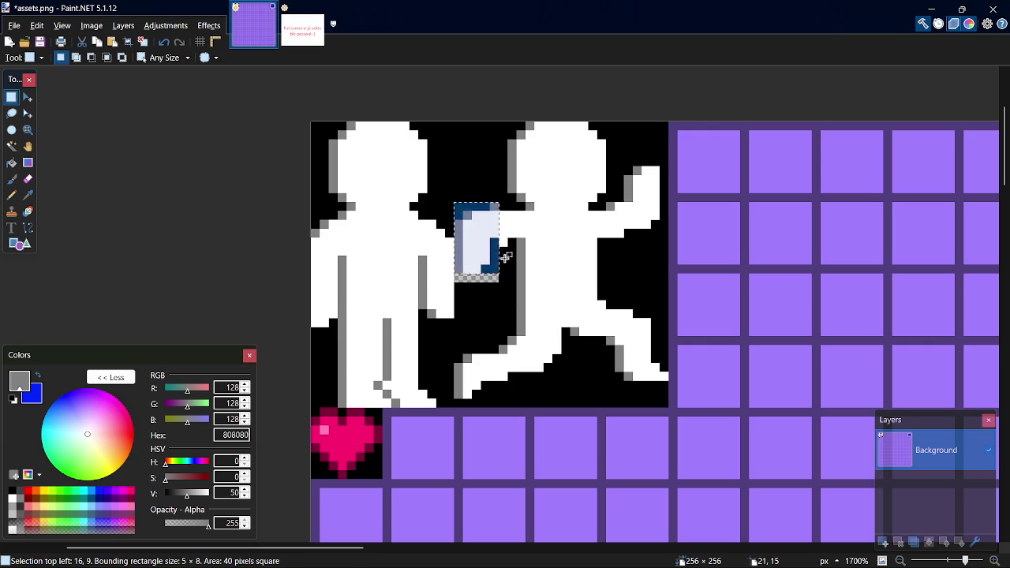
pyautogui.hotkey('ctrl', 'd')
pyautogui.hotkey('ctrl', 'z')
pyautogui.hotkey('ctrl', 'z')
pyautogui.hotkey('ctrl', 'z')
pyautogui.hotkey('ctrl', 'z')
pyautogui.hotkey('ctrl', 'z')
pyautogui.hotkey('ctrl', 'z')
pyautogui.press('s')
# Reselect the running figure's rear arm and raise it one pixel
pyautogui.moveTo(464, 212)
pyautogui.mouseDown()
pyautogui.moveTo(503, 288)
pyautogui.moveTo(503, 277)
pyautogui.mouseUp()
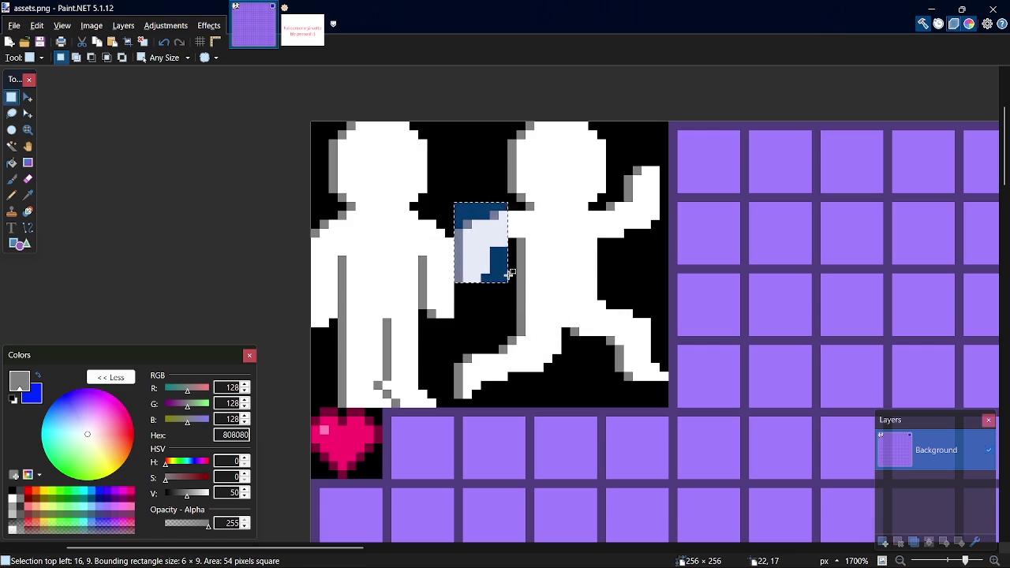
pyautogui.press('m')
pyautogui.press('Up')
pyautogui.press('s')
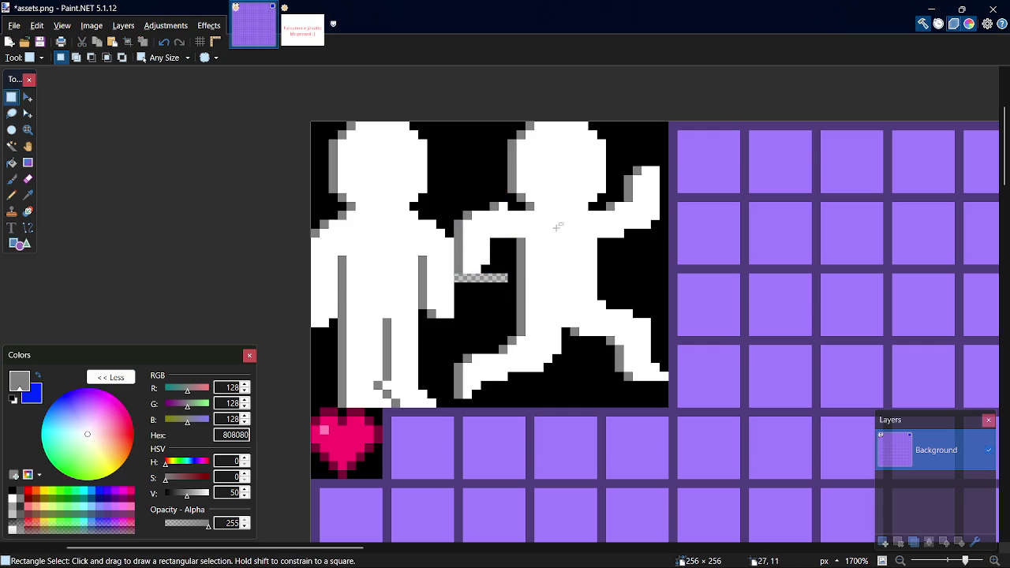
# Pencil the leftover gap black, save assets.png, and select the raised hand
pyautogui.press('k')
pyautogui.click(506, 259)
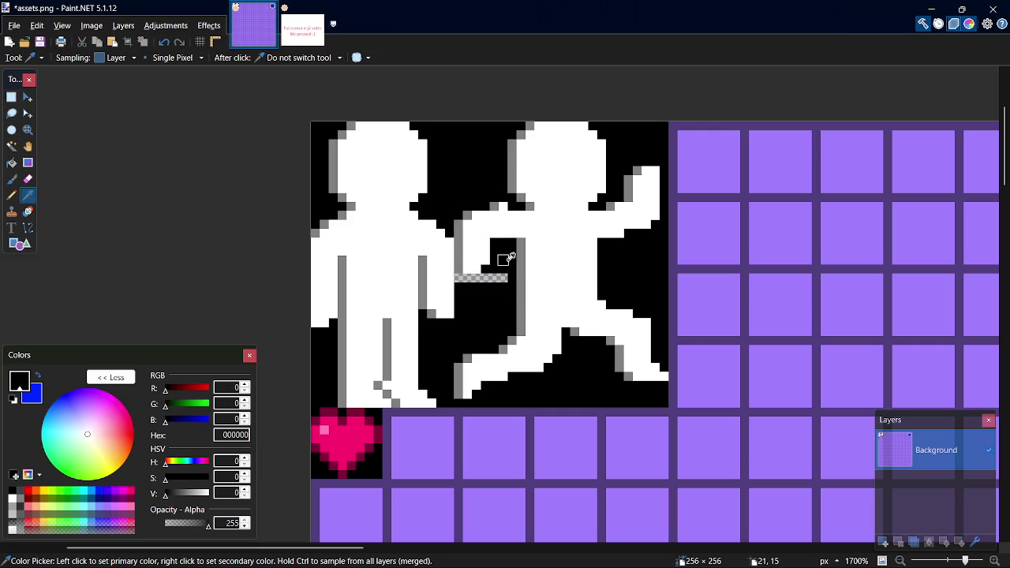
pyautogui.press('p')
pyautogui.moveTo(510, 276); pyautogui.dragTo(473, 272)
pyautogui.hotkey('ctrl', 'z')
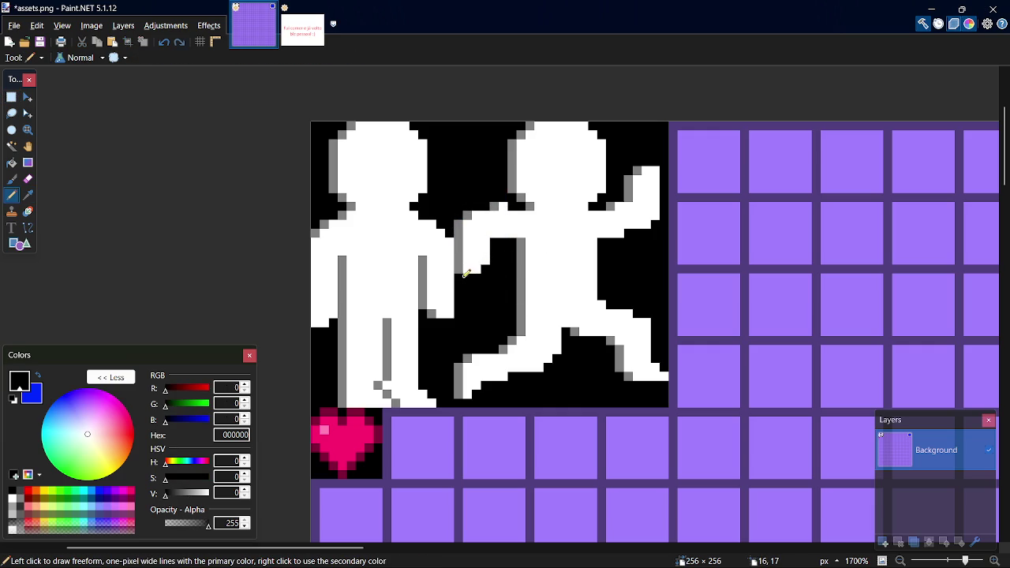
pyautogui.hotkey('ctrl', 's')
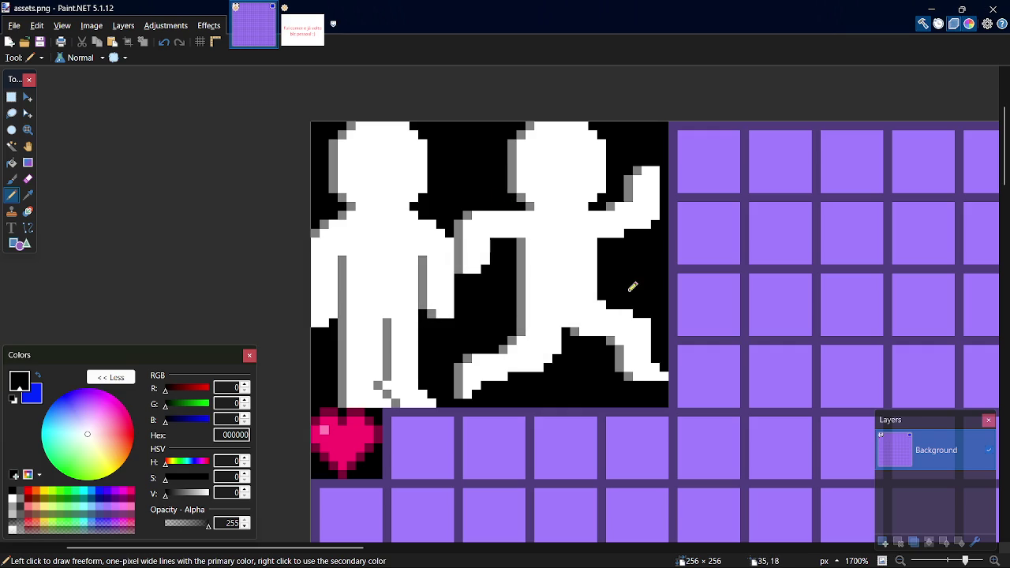
pyautogui.press('s')
pyautogui.moveTo(621, 161)
pyautogui.mouseDown()
pyautogui.moveTo(652, 185)
pyautogui.moveTo(658, 230)
pyautogui.mouseUp()
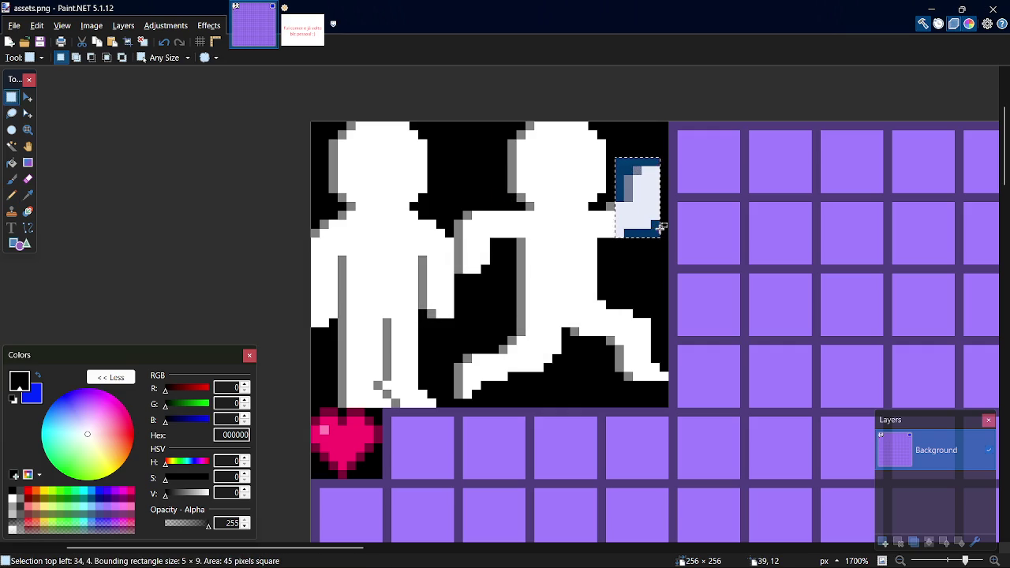
# Move the raised hand down one pixel, fill the gap above it black, and save
pyautogui.press('m')
pyautogui.press('Down')
pyautogui.press('s')
pyautogui.hotkey('ctrl', 'd')
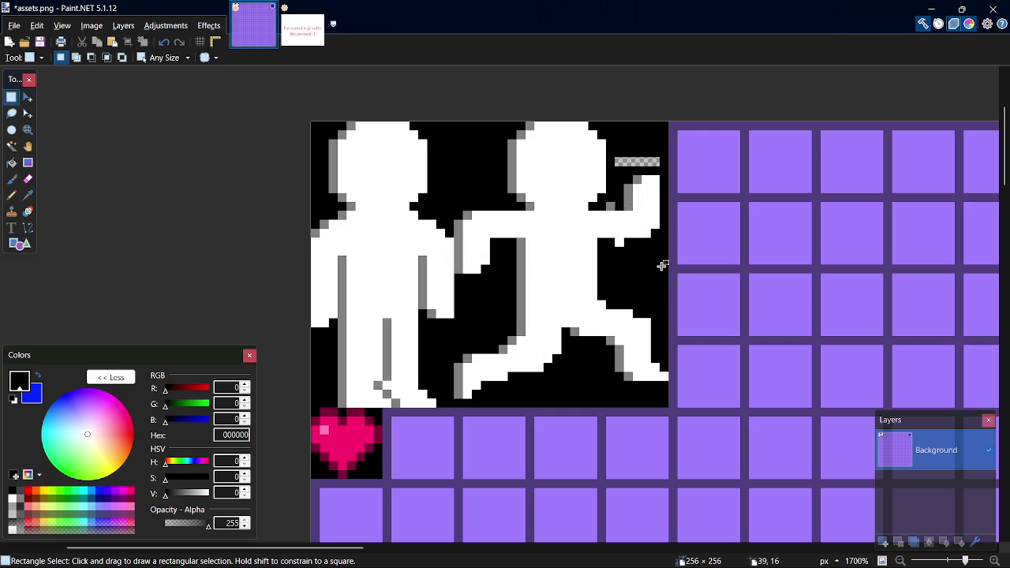
pyautogui.press('l')
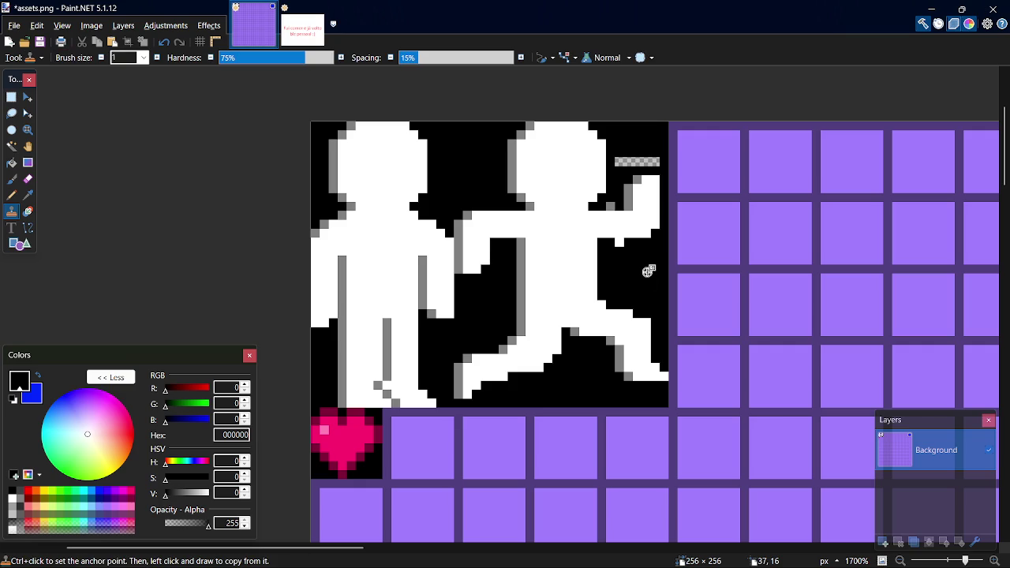
pyautogui.press('k')
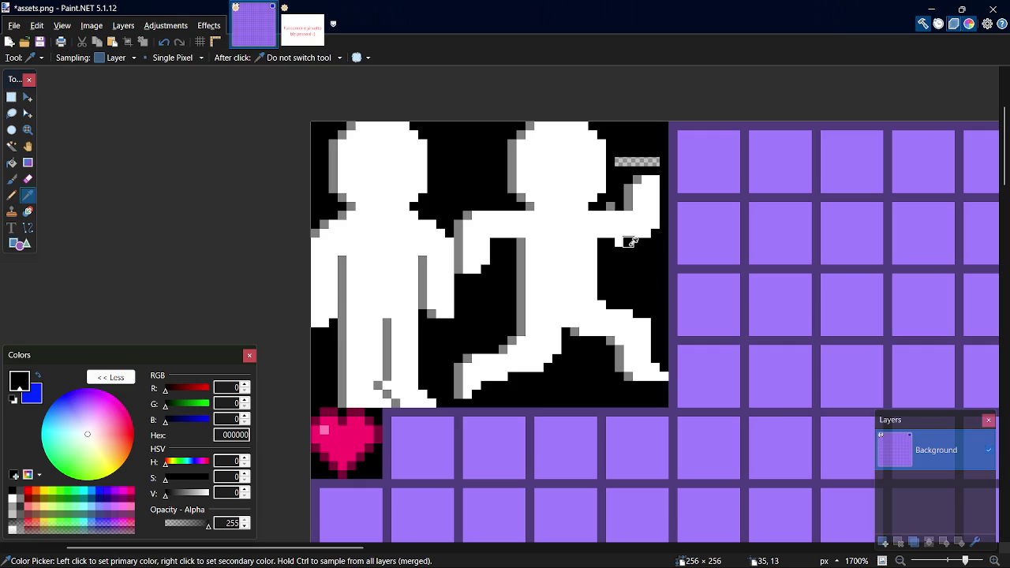
pyautogui.press('p')
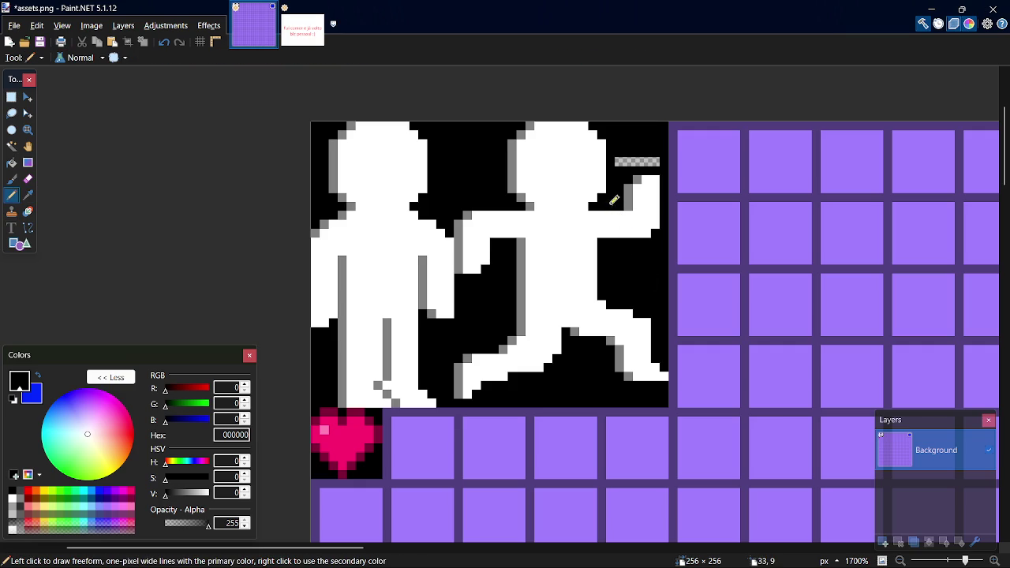
pyautogui.moveTo(624, 163); pyautogui.dragTo(650, 160)
pyautogui.hotkey('ctrl', 's')
# Select the running figure's front foot and nudge it up one pixel
pyautogui.press('s')
pyautogui.moveTo(608, 302)
pyautogui.mouseDown()
pyautogui.moveTo(653, 355)
pyautogui.moveTo(663, 385)
pyautogui.mouseUp()
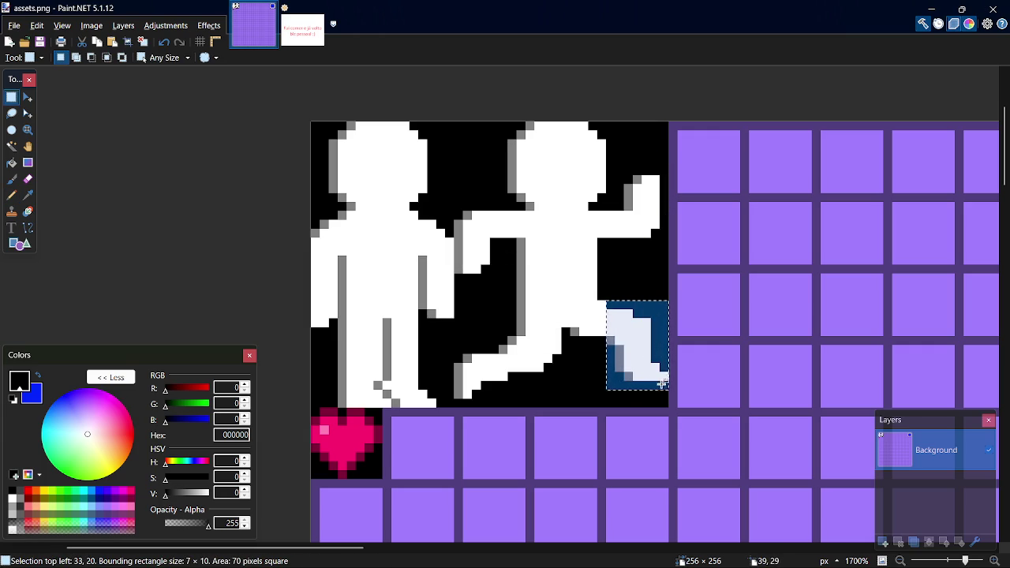
pyautogui.press('m')
pyautogui.press('Up')
pyautogui.press('Up')
pyautogui.moveTo(662, 385); pyautogui.dragTo(664, 386)
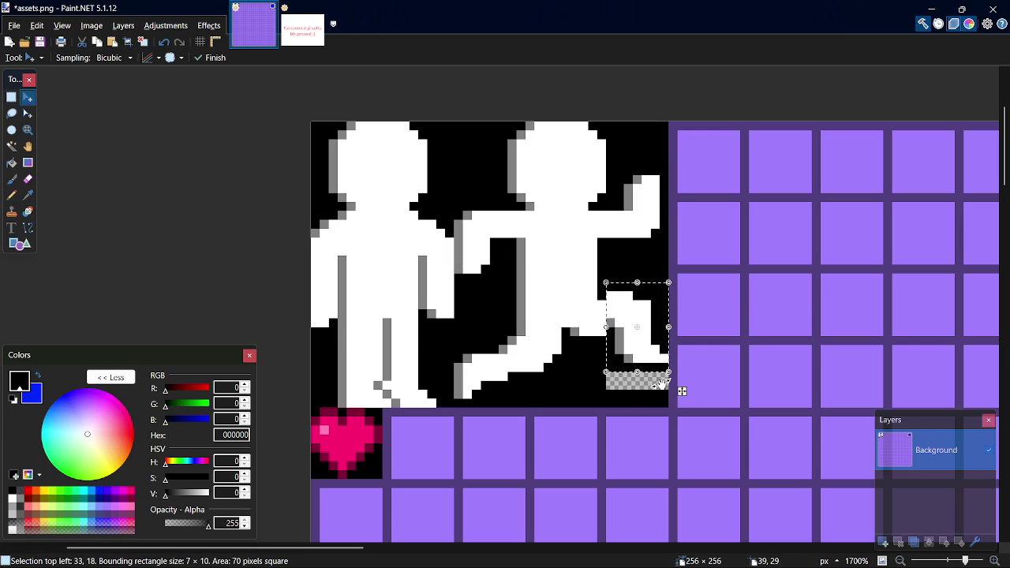
pyautogui.press('s')
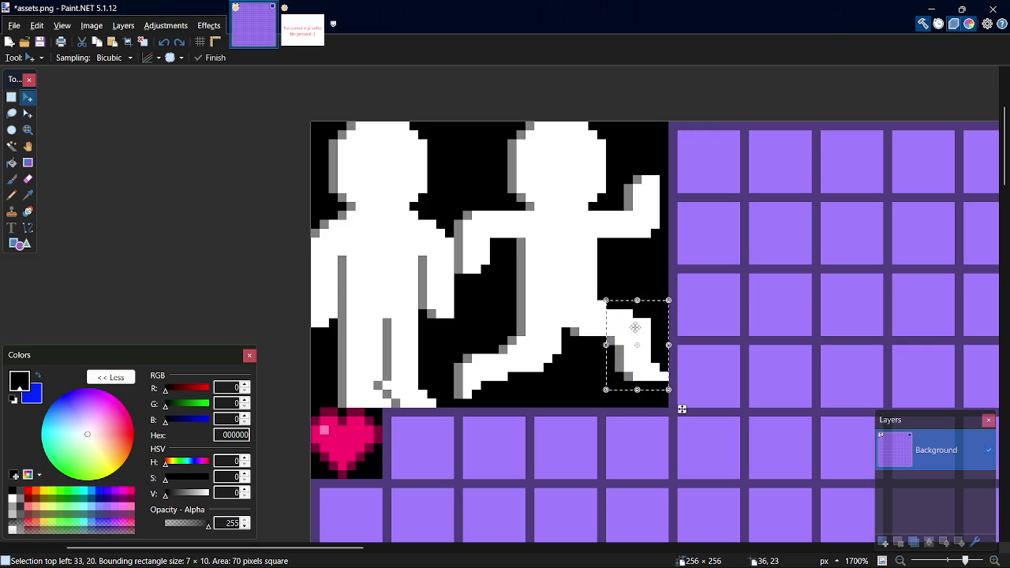
pyautogui.hotkey('ctrl', 'd')
# Select the whole front leg and nudge it up one pixel
pyautogui.moveTo(604, 300); pyautogui.dragTo(669, 387)
pyautogui.press('m')
pyautogui.press('Up')
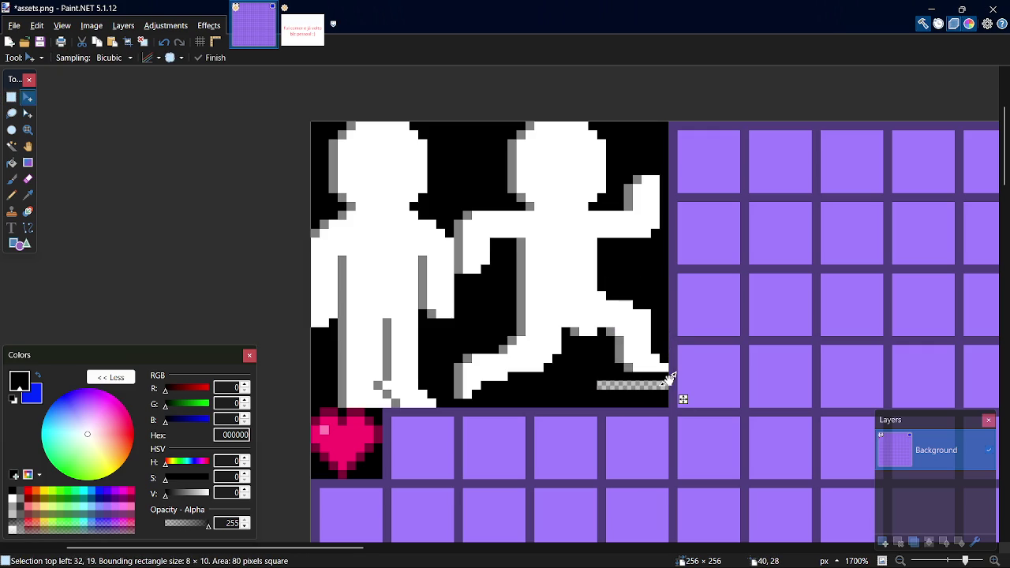
pyautogui.press('s')
pyautogui.hotkey('ctrl', 'd')
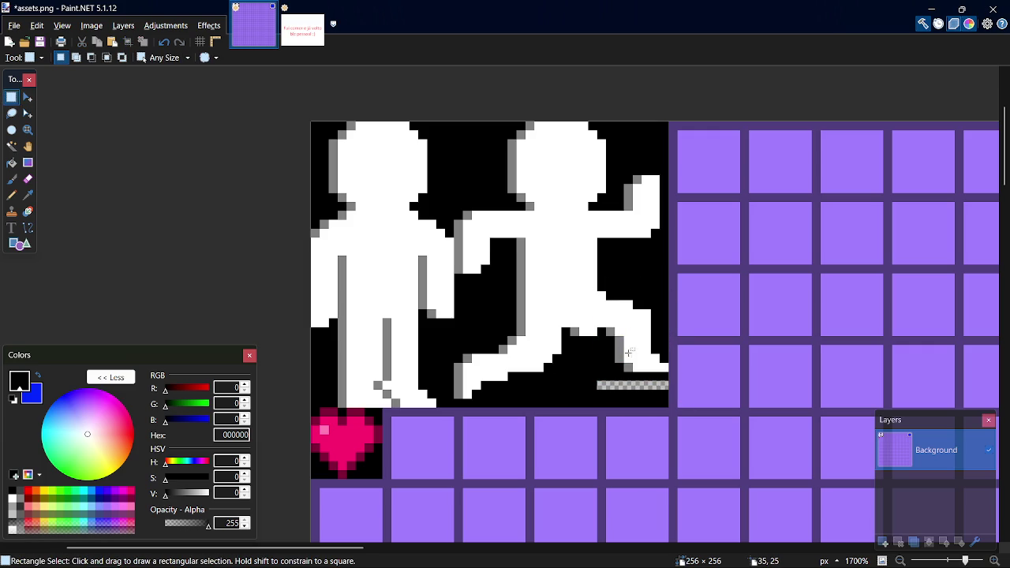
pyautogui.press('k')
pyautogui.press('p')
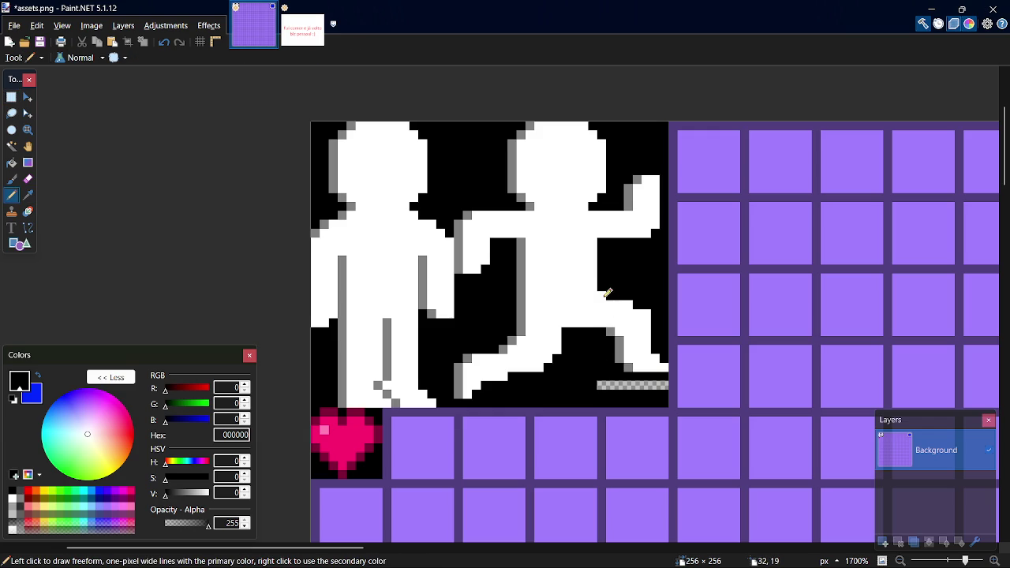
# Reselect the front foot, raise it one pixel, and commit the move
pyautogui.press('s')
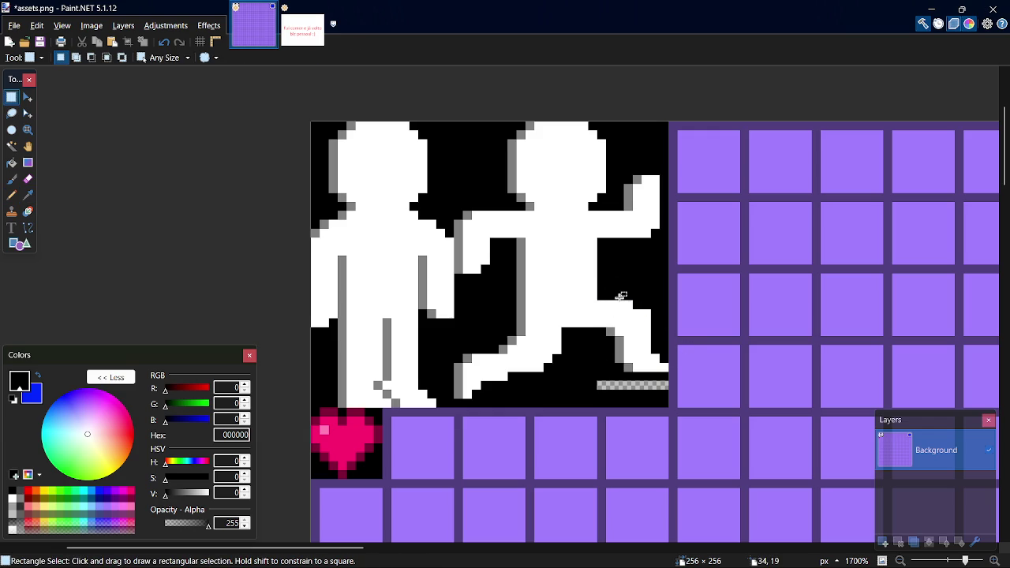
pyautogui.moveTo(615, 304); pyautogui.dragTo(664, 365)
pyautogui.click(627, 313)
pyautogui.moveTo(612, 303); pyautogui.dragTo(667, 363)
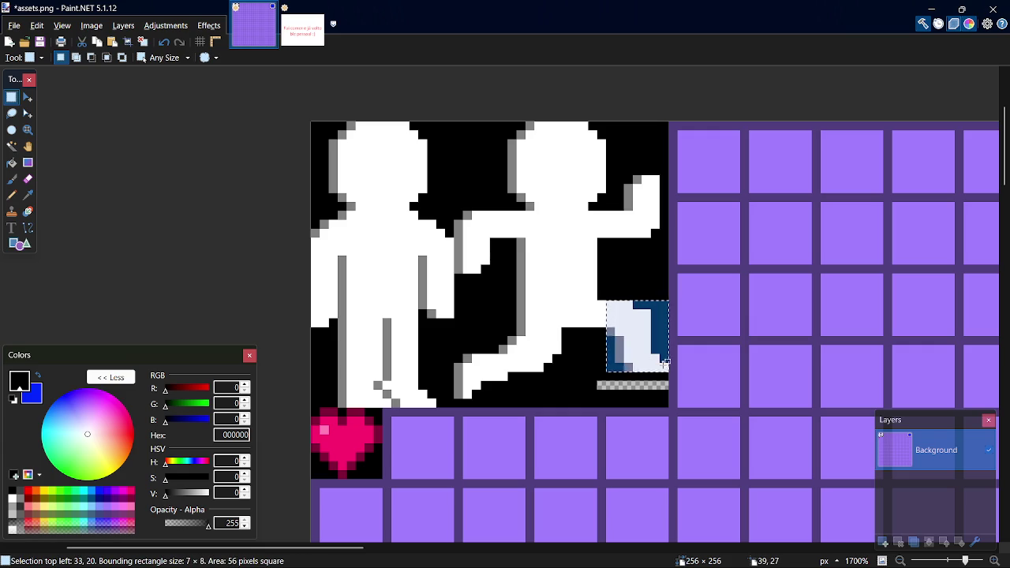
pyautogui.press('m')
pyautogui.press('Up')
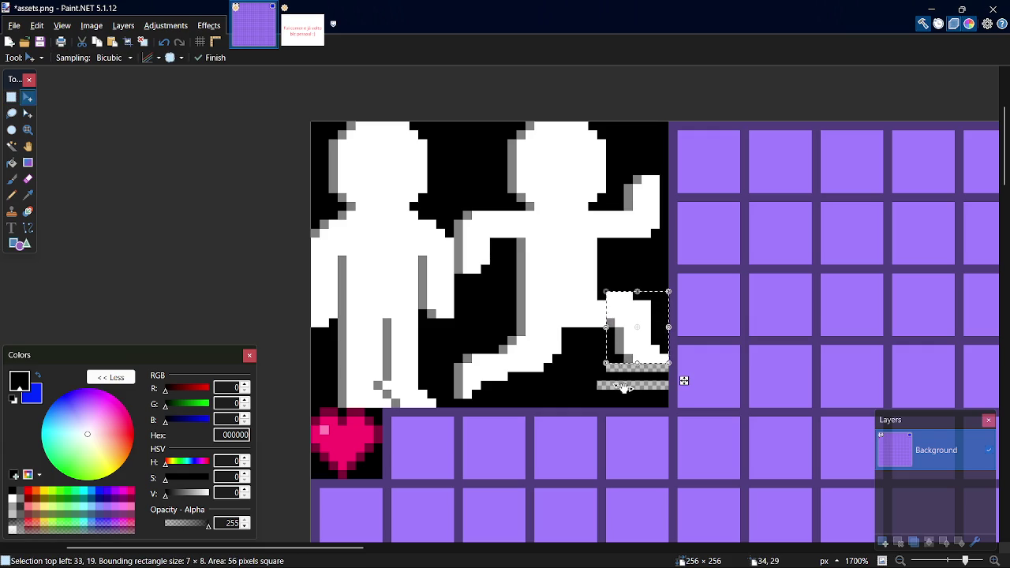
pyautogui.hotkey('ctrl', 'd')
pyautogui.hotkey('ctrl', 'z')
pyautogui.hotkey('ctrl', 'd')
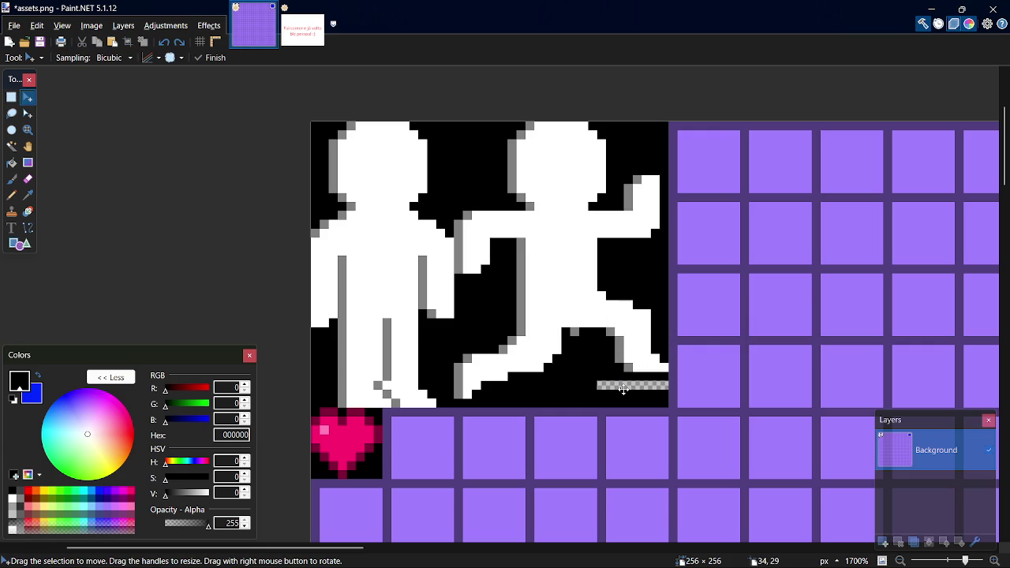
# Fill the strip under the front foot black, save assets.png, and select the rear foot
pyautogui.press('k')
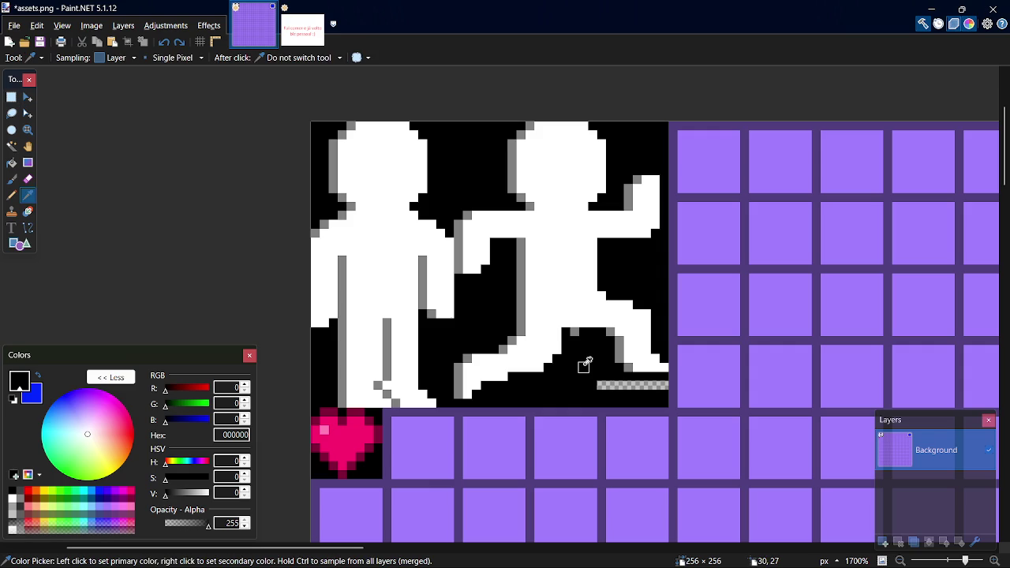
pyautogui.press('p')
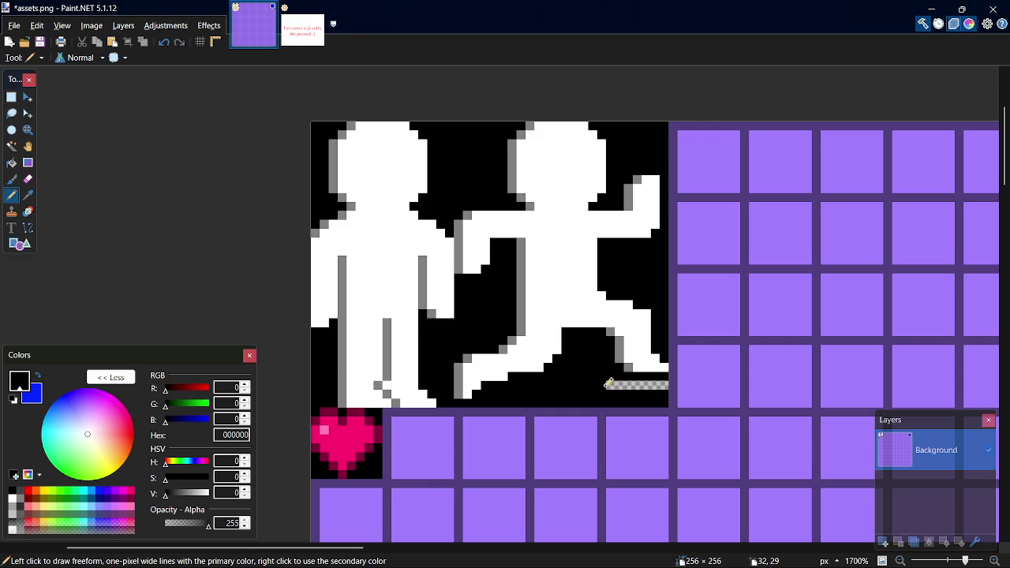
pyautogui.moveTo(661, 385); pyautogui.dragTo(617, 385)
pyautogui.hotkey('ctrl', 's')
pyautogui.press('s')
pyautogui.moveTo(456, 356)
pyautogui.mouseDown()
pyautogui.moveTo(484, 389)
pyautogui.moveTo(497, 395)
pyautogui.moveTo(505, 375)
pyautogui.moveTo(506, 387)
pyautogui.mouseUp()
# Raise the rear foot one pixel, fill the strip beneath it black, and save
pyautogui.press('m')
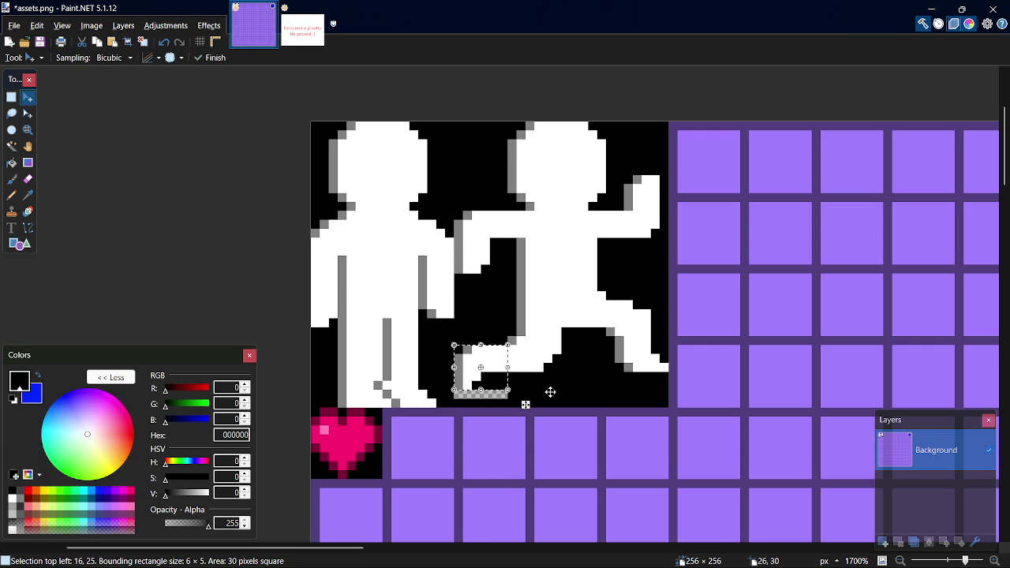
pyautogui.press('s')
pyautogui.hotkey('ctrl', 'd')
pyautogui.press('k')
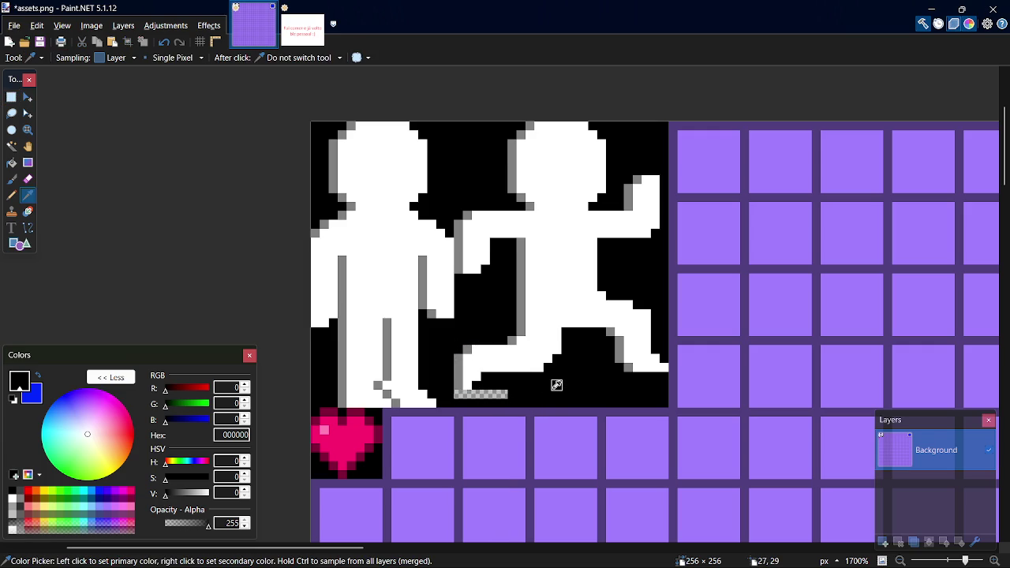
pyautogui.press('p')
pyautogui.moveTo(495, 393); pyautogui.dragTo(462, 393)
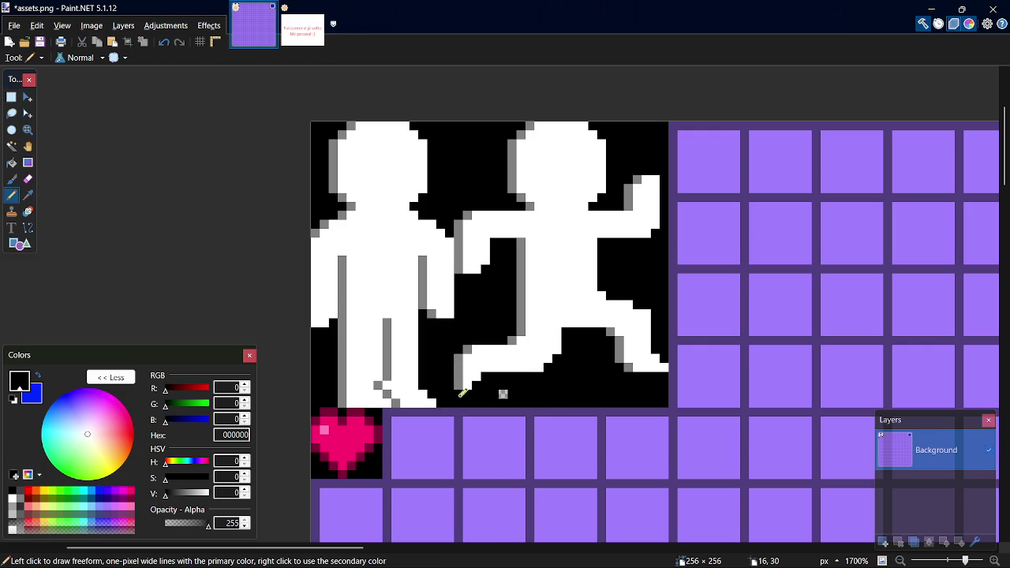
pyautogui.hotkey('ctrl', 's')
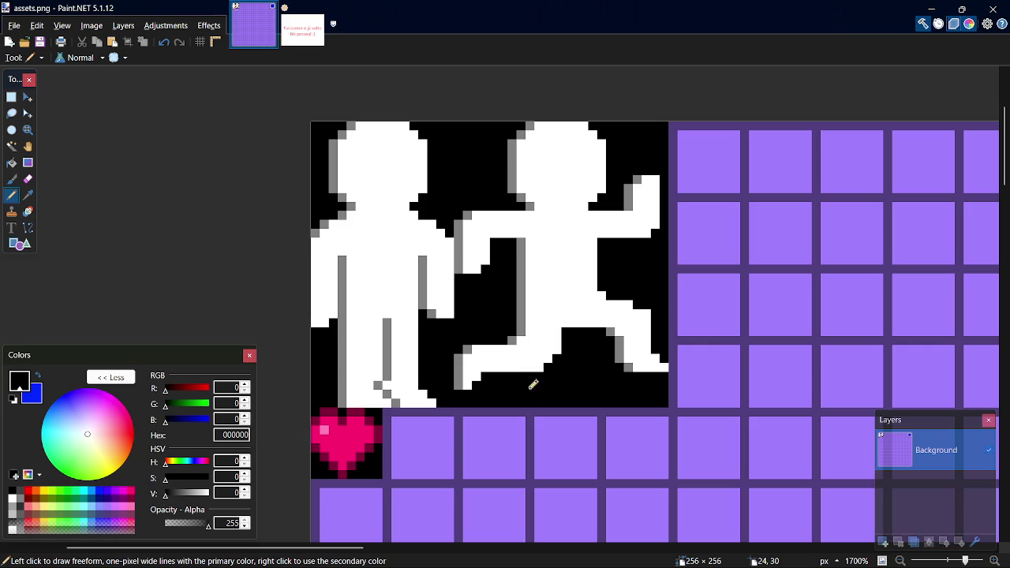
# Sample the figure's grey and add grey shading pixels near the foot and between the legs
pyautogui.press('k')
pyautogui.click(522, 273)
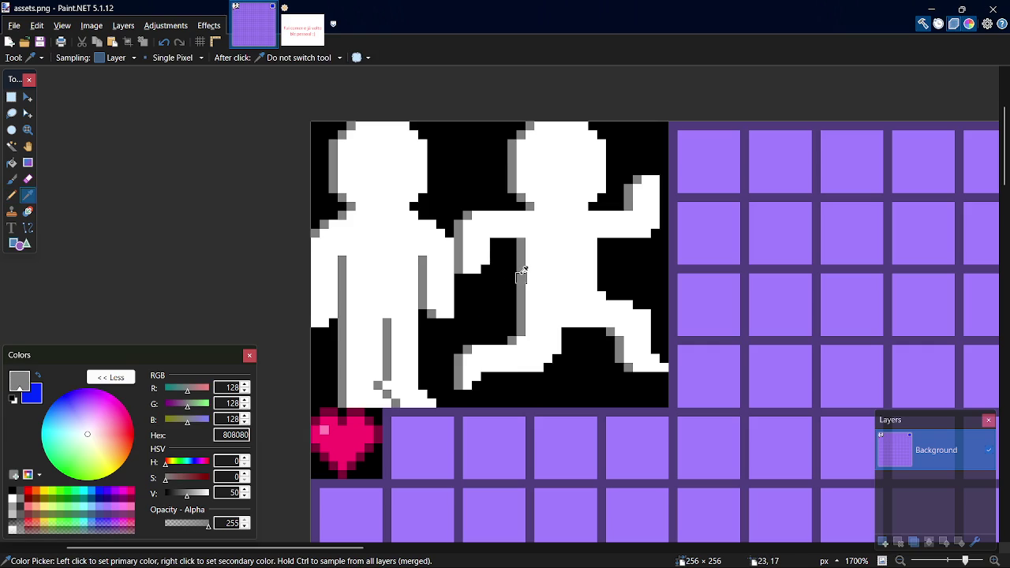
pyautogui.press('p')
pyautogui.click(551, 360)
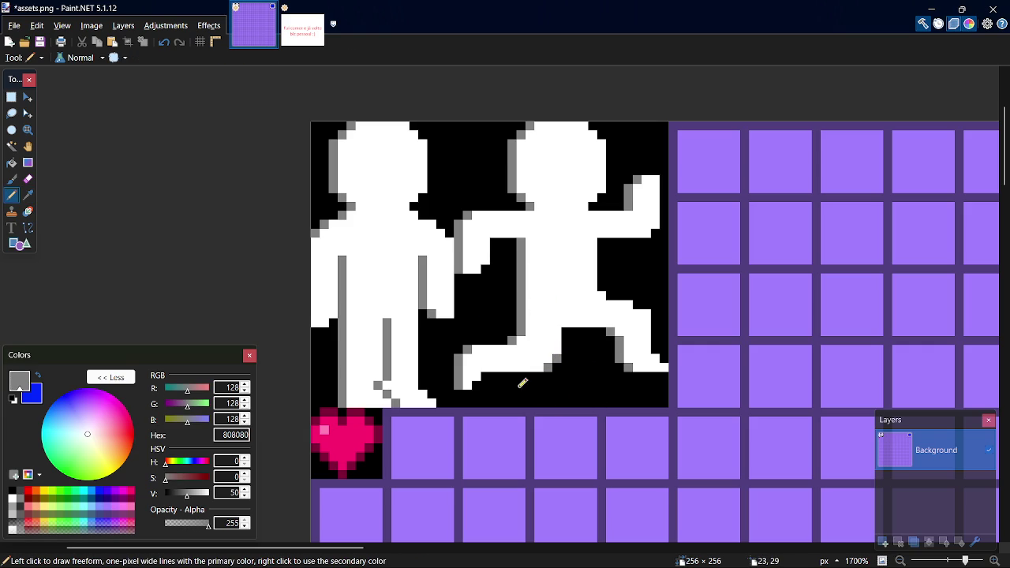
pyautogui.hotkey('ctrl', 's')
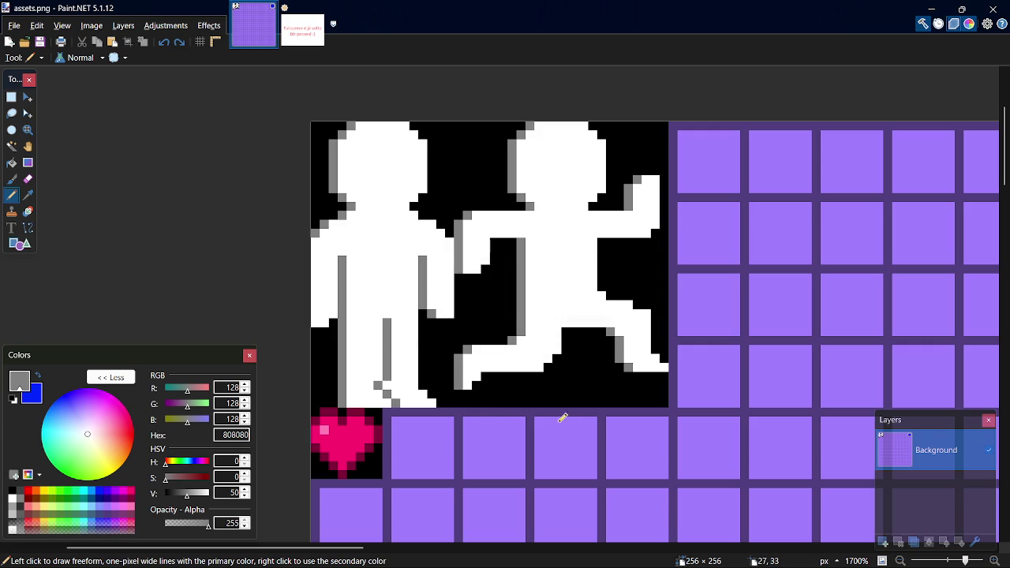
pyautogui.click(584, 331)
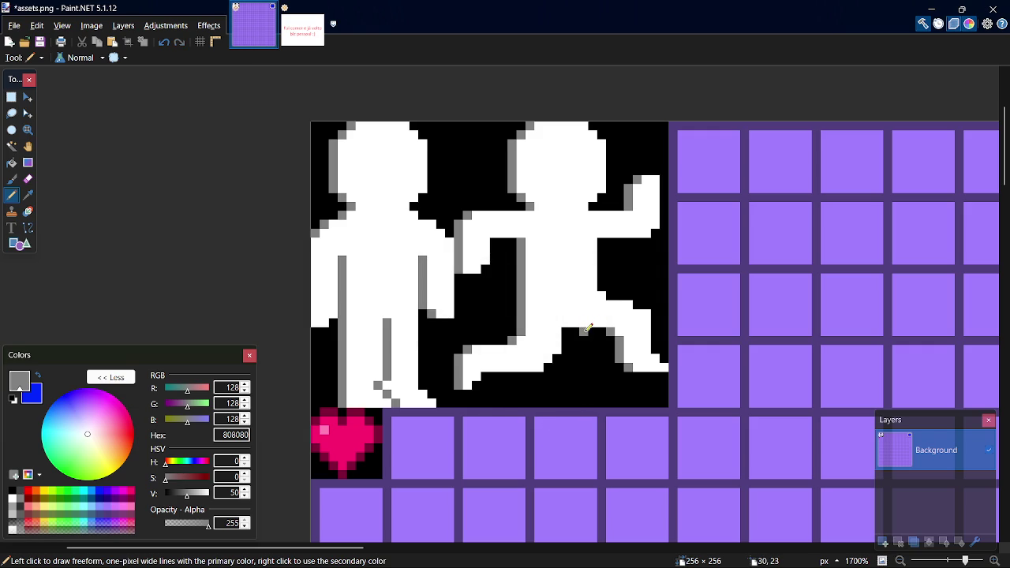
# Sample white for a leg touch-up, undo the latest edits, save assets.png, and switch to GameMaker
pyautogui.press('k')
pyautogui.click(576, 313)
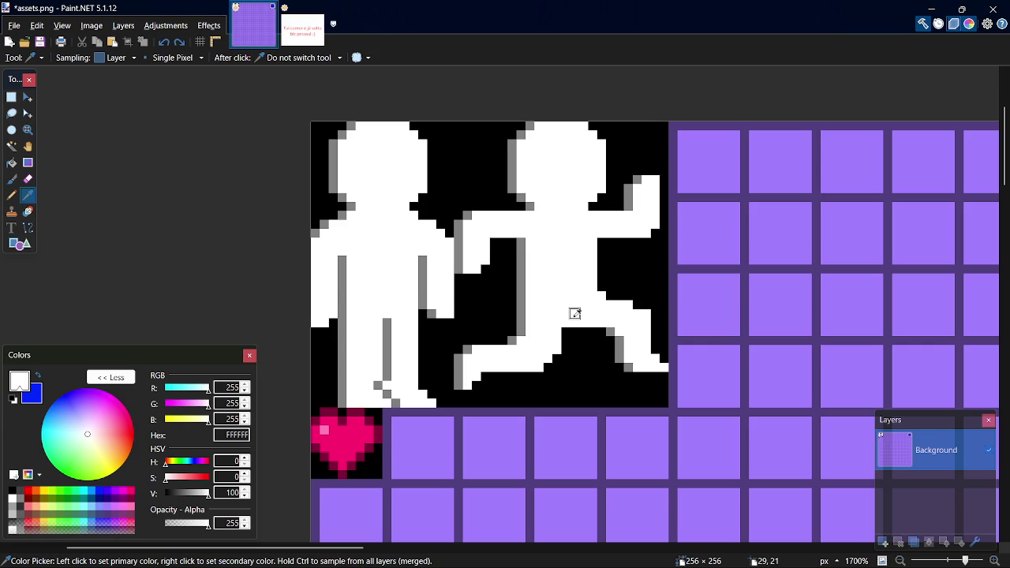
pyautogui.press('p')
pyautogui.hotkey('ctrl', 's')
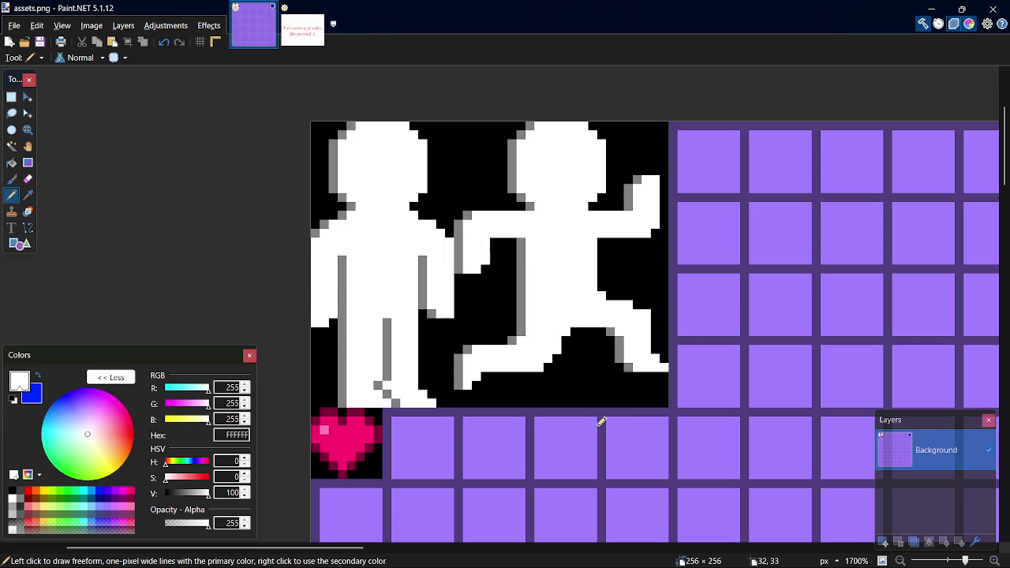
pyautogui.hotkey('ctrl', 'z')
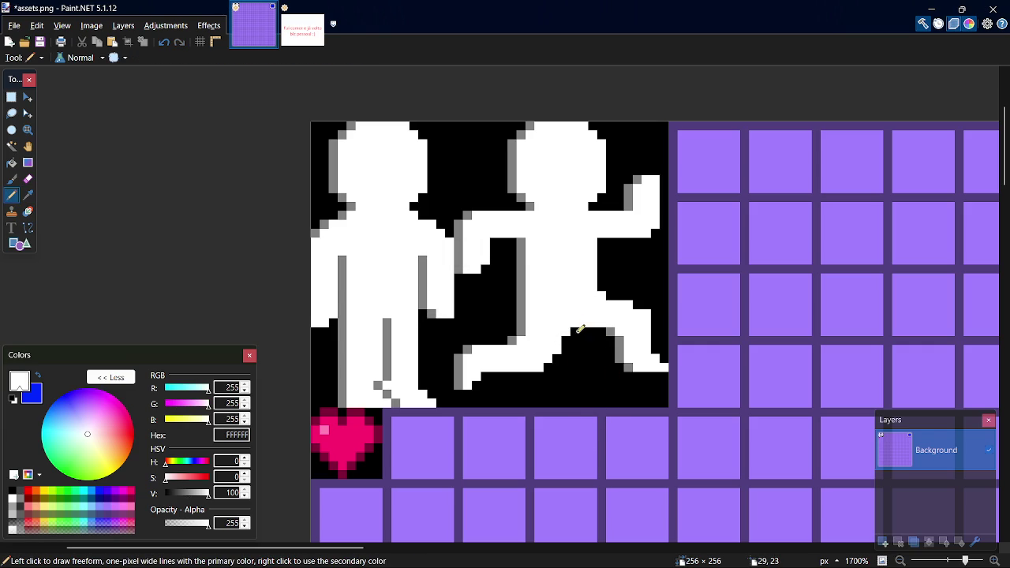
pyautogui.hotkey('ctrl', 's')
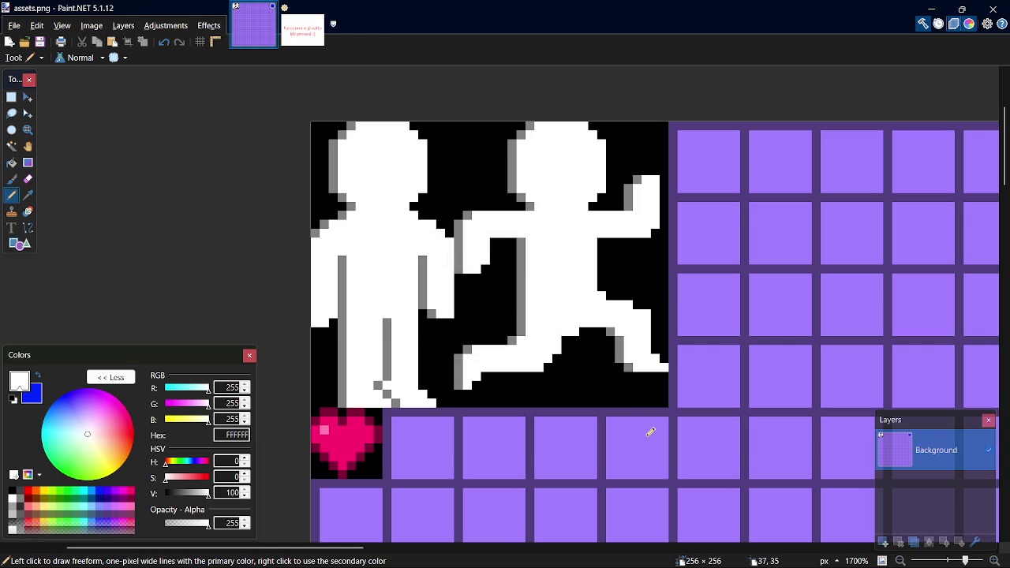
pyautogui.hotkey('ctrl', 'z')
pyautogui.hotkey('ctrl', 'z')
pyautogui.hotkey('ctrl', 's')
pyautogui.hotkey('alt', 'Tab')
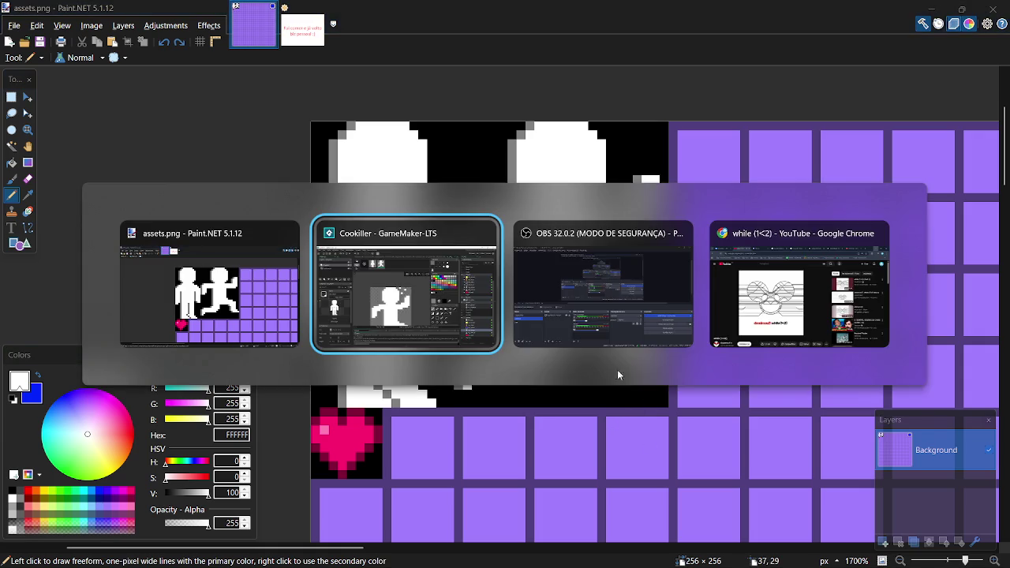
# Add white pixels above the running figure's raised hand, then sample the grey shading colour
pyautogui.hotkey('alt', 'Tab')
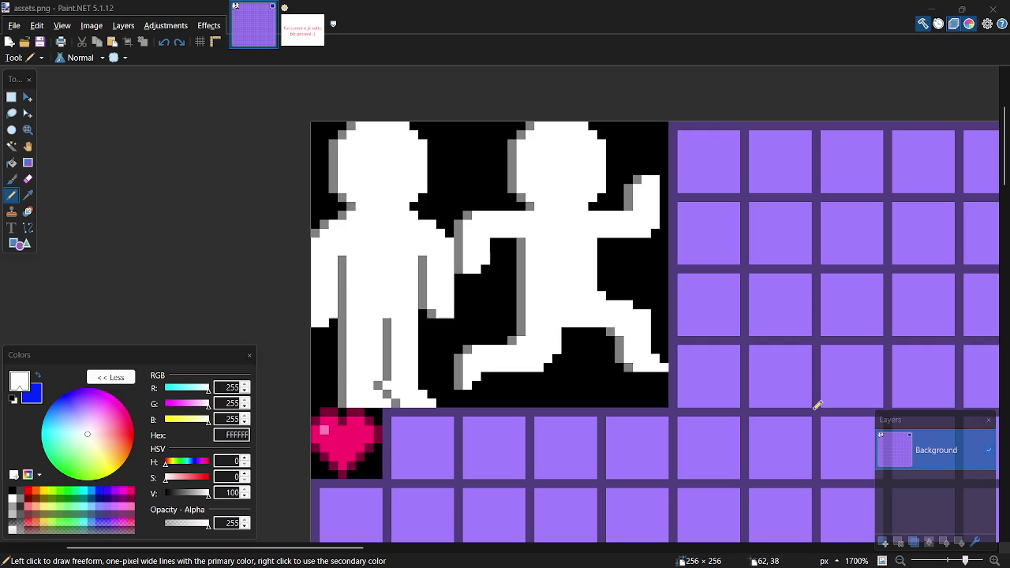
pyautogui.click(628, 140)
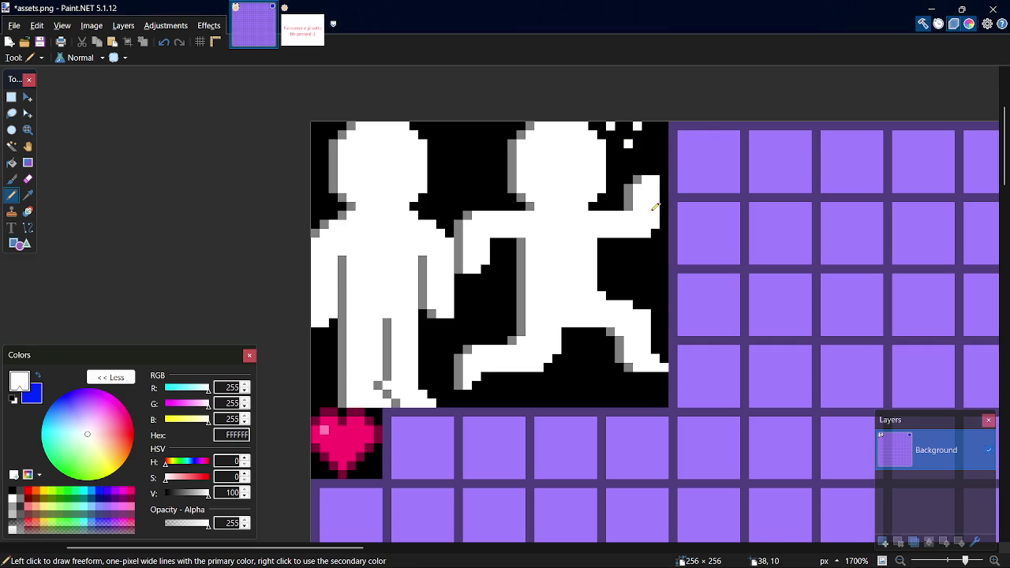
pyautogui.press('k')
pyautogui.click(629, 196)
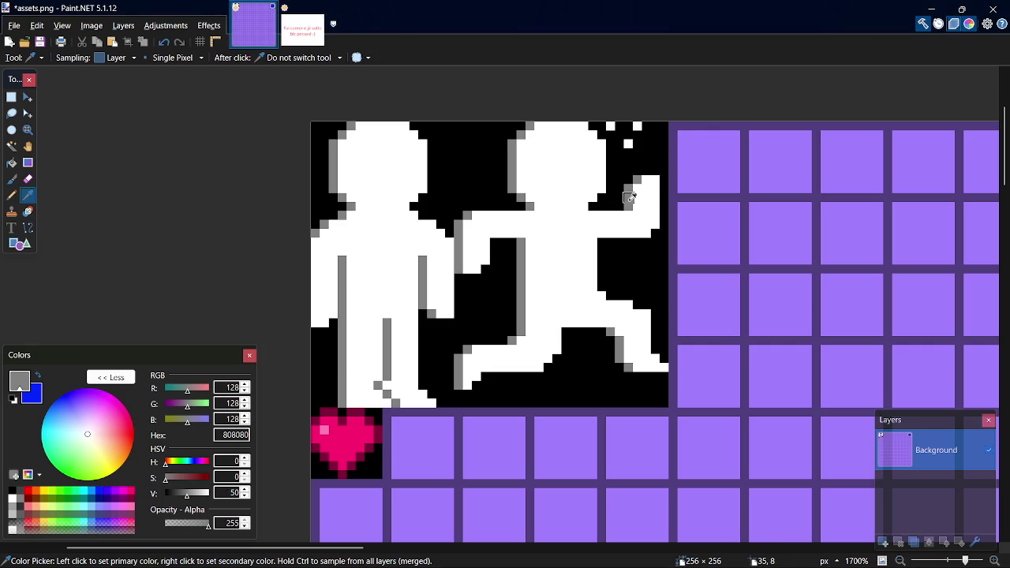
pyautogui.press('p')
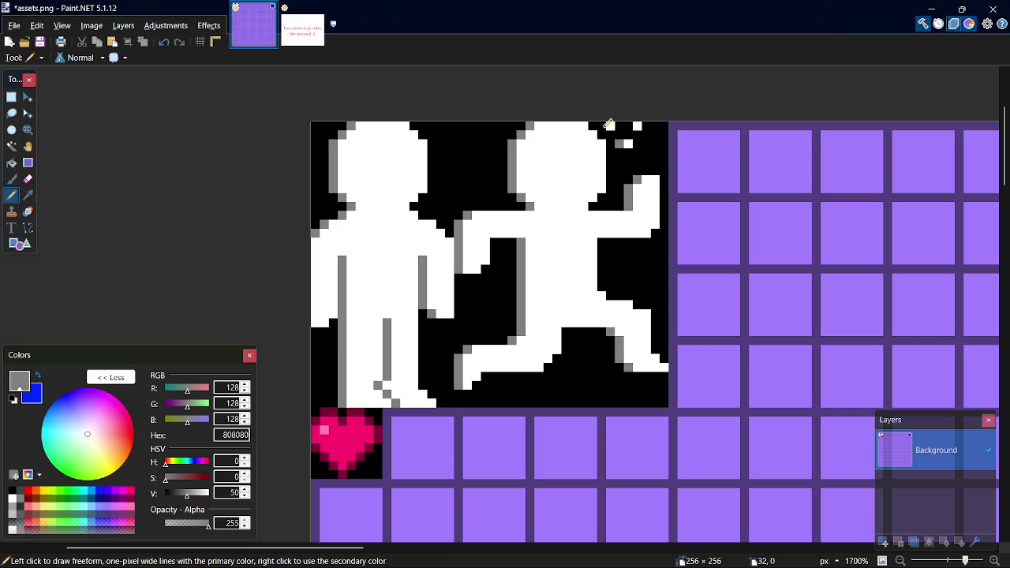
# Save assets.png and open the spr_player sprite in GameMaker
pyautogui.hotkey('ctrl', 's')
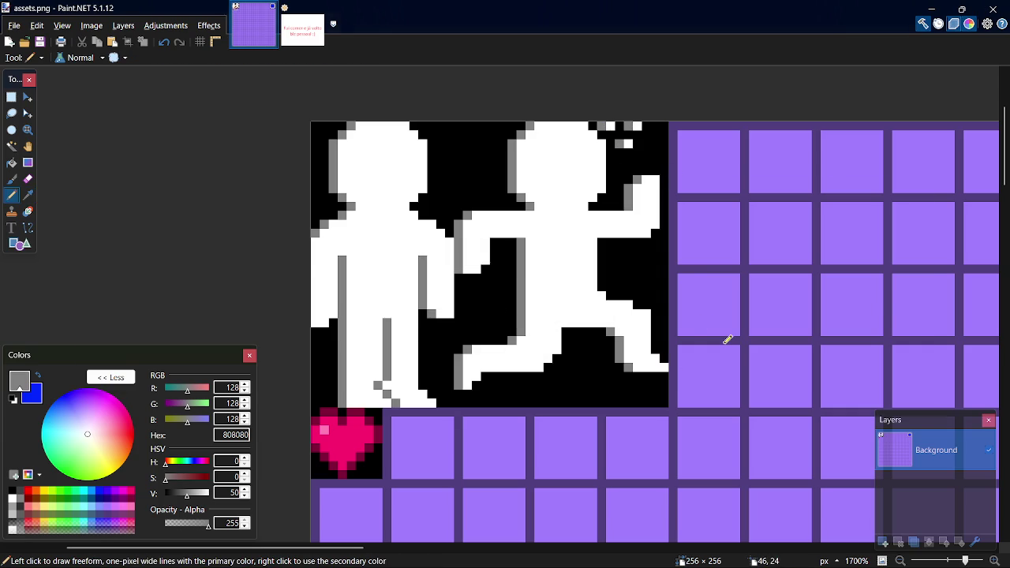
pyautogui.hotkey('alt', 'Tab')
pyautogui.doubleClick(878, 476)
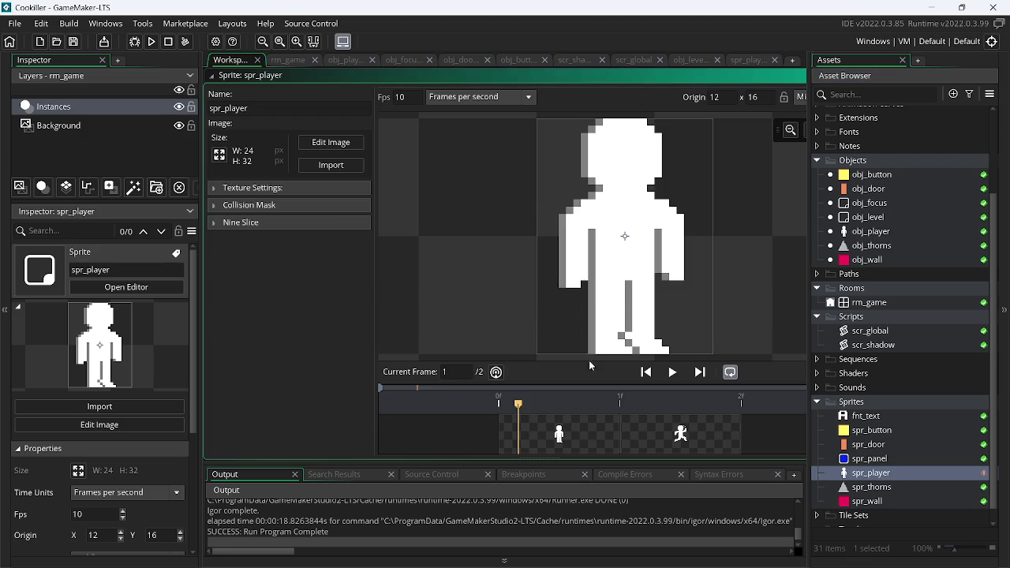
# Import assets.png into spr_player and open it in the image editor
pyautogui.click(332, 165)
pyautogui.doubleClick(434, 213)
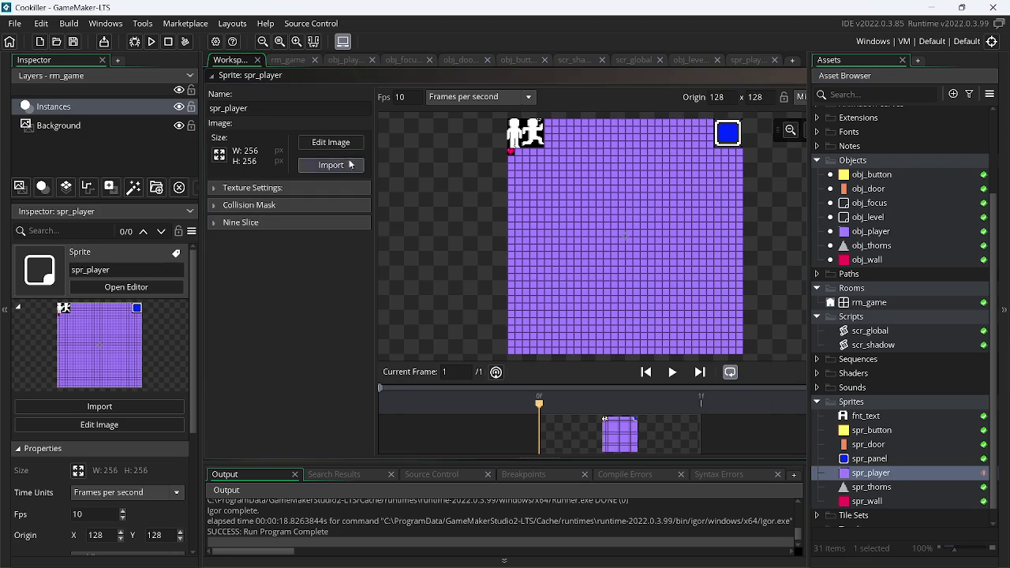
pyautogui.click(336, 149)
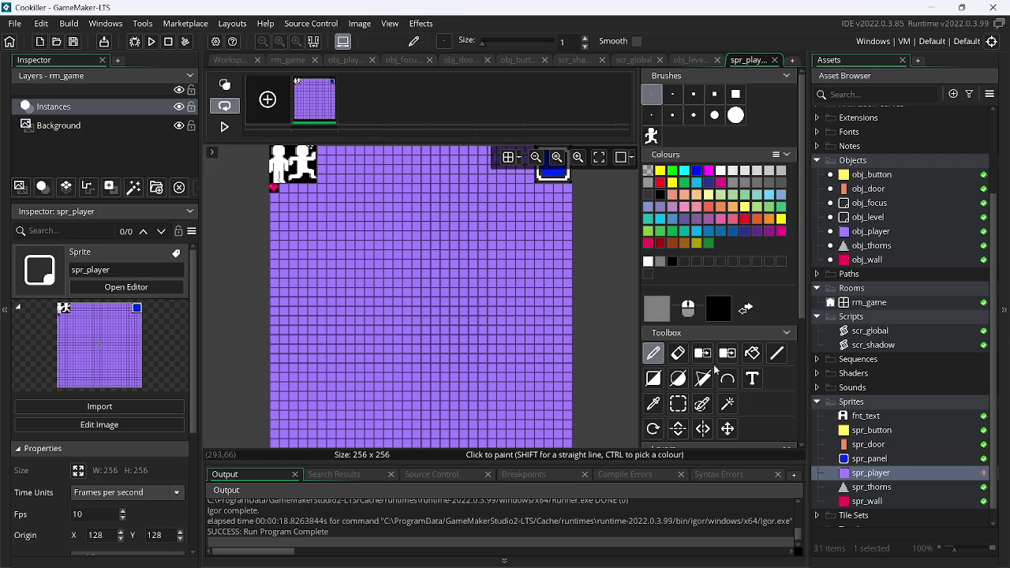
# Clear the area below the figures and the purple strip to their right to transparency
pyautogui.click(676, 407)
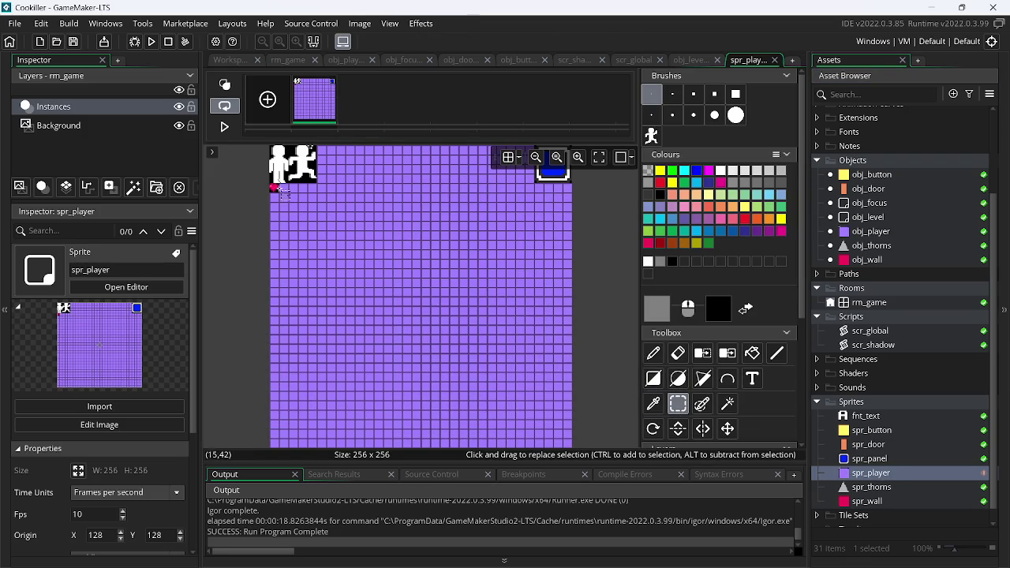
pyautogui.moveTo(272, 188)
pyautogui.mouseDown()
pyautogui.moveTo(359, 237)
pyautogui.moveTo(726, 495)
pyautogui.mouseUp()
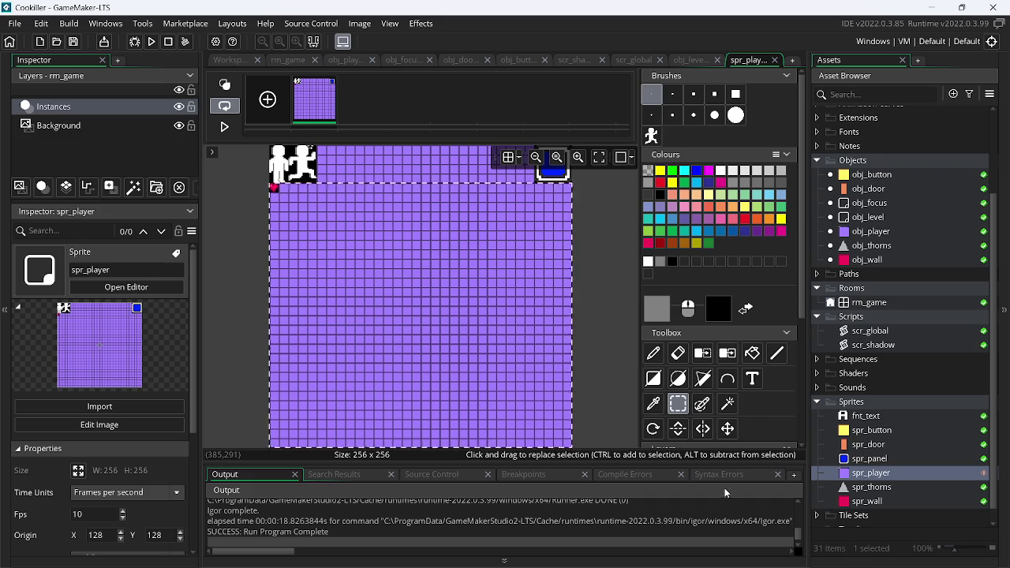
pyautogui.press('Delete')
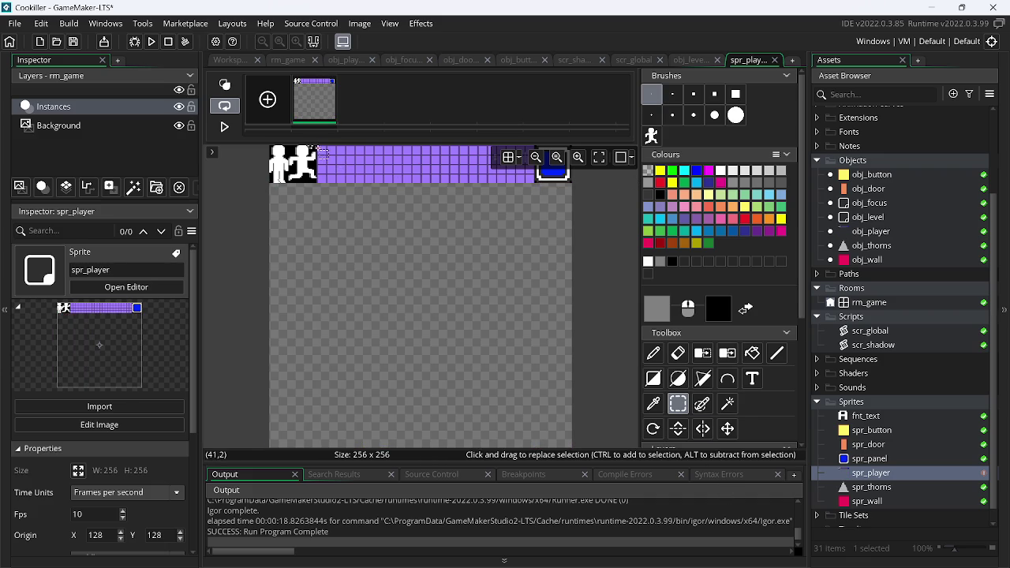
pyautogui.moveTo(316, 146); pyautogui.dragTo(323, 148)
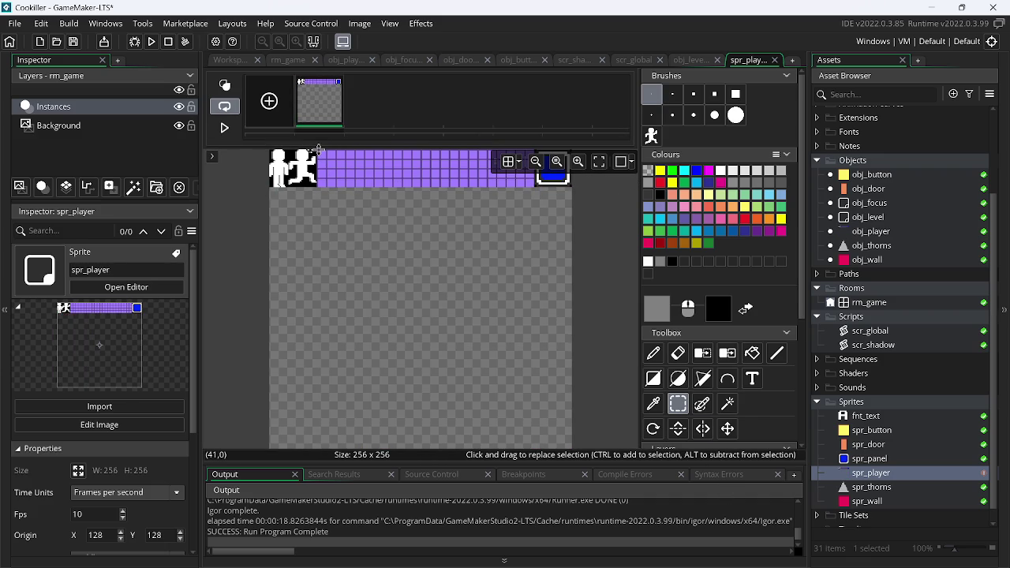
pyautogui.moveTo(324, 156); pyautogui.dragTo(667, 255)
pyautogui.press('Delete')
pyautogui.moveTo(609, 310)
pyautogui.mouseDown()
pyautogui.moveTo(412, 103)
pyautogui.moveTo(319, 93)
pyautogui.mouseUp()
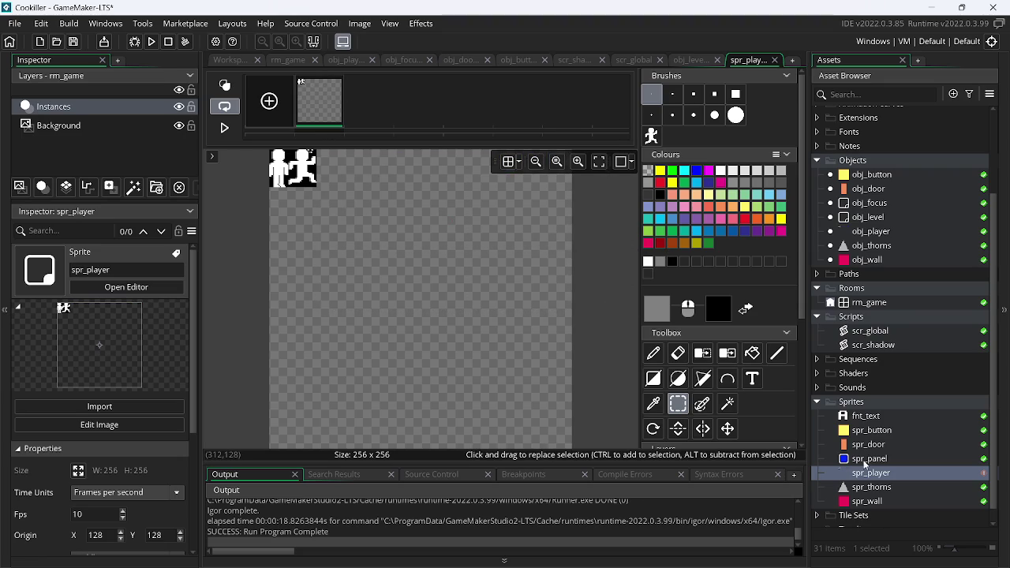
pyautogui.click(360, 22)
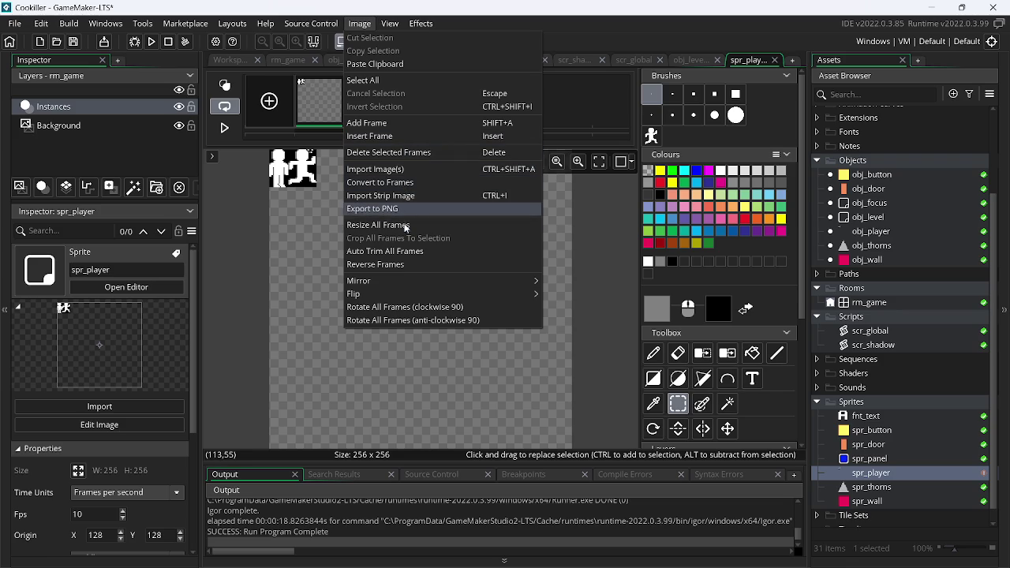
# Auto-trim spr_player to the 40×32 figures and make the black background transparent
pyautogui.click(405, 251)
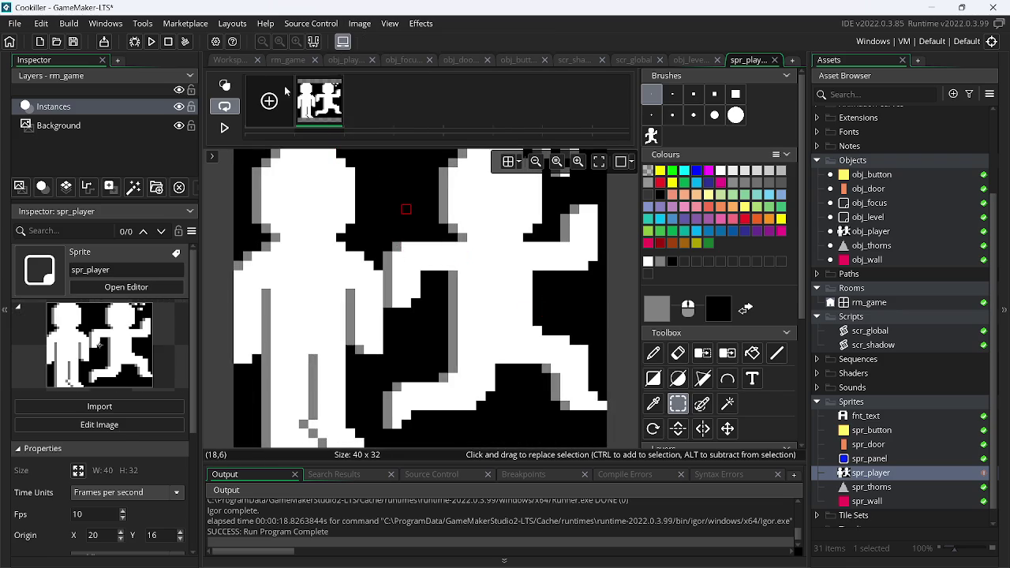
pyautogui.click(703, 353)
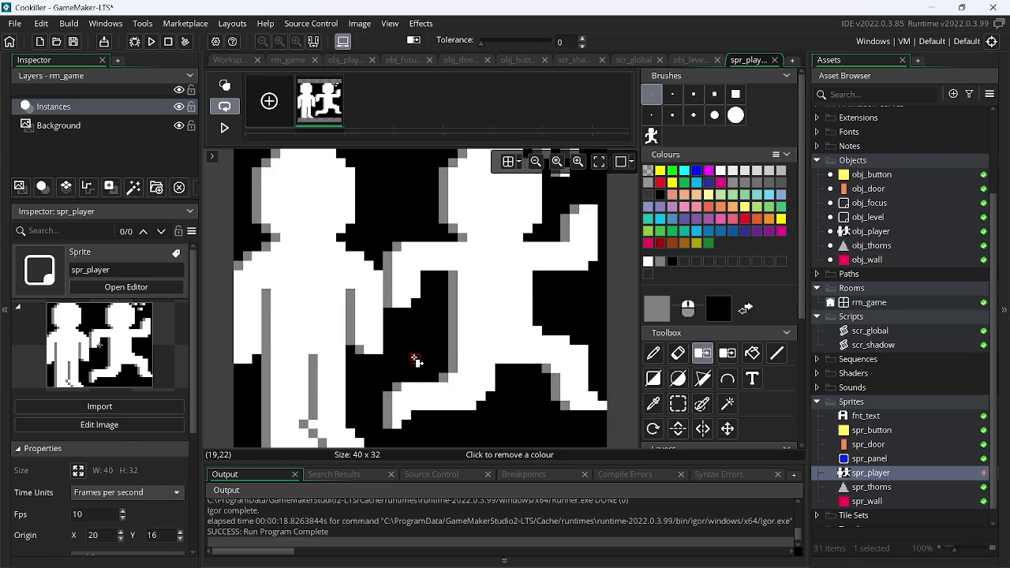
pyautogui.click(418, 360)
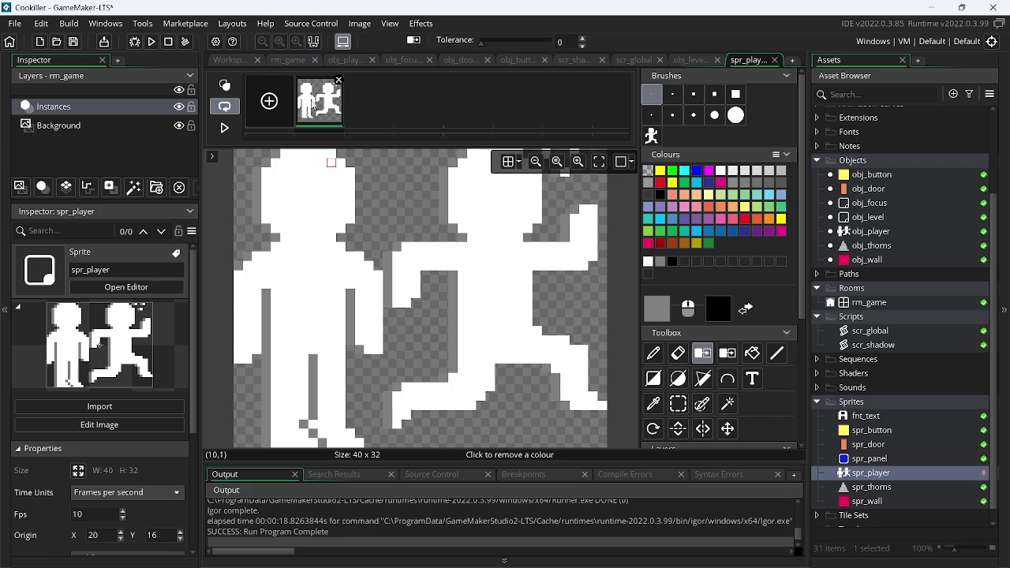
# Duplicate the frame and select the running figure
pyautogui.hotkey('ctrl', 'd')
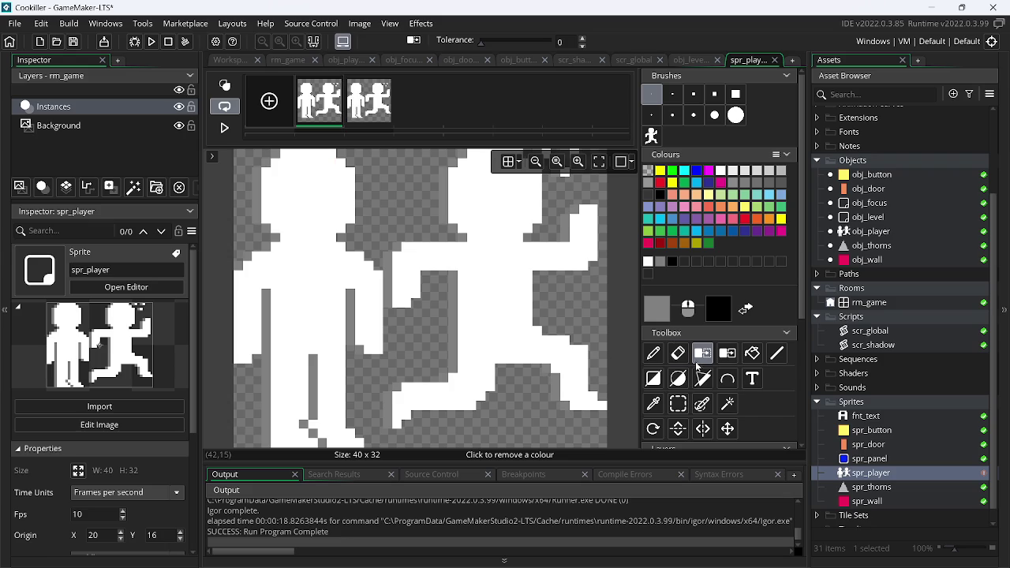
pyautogui.click(679, 403)
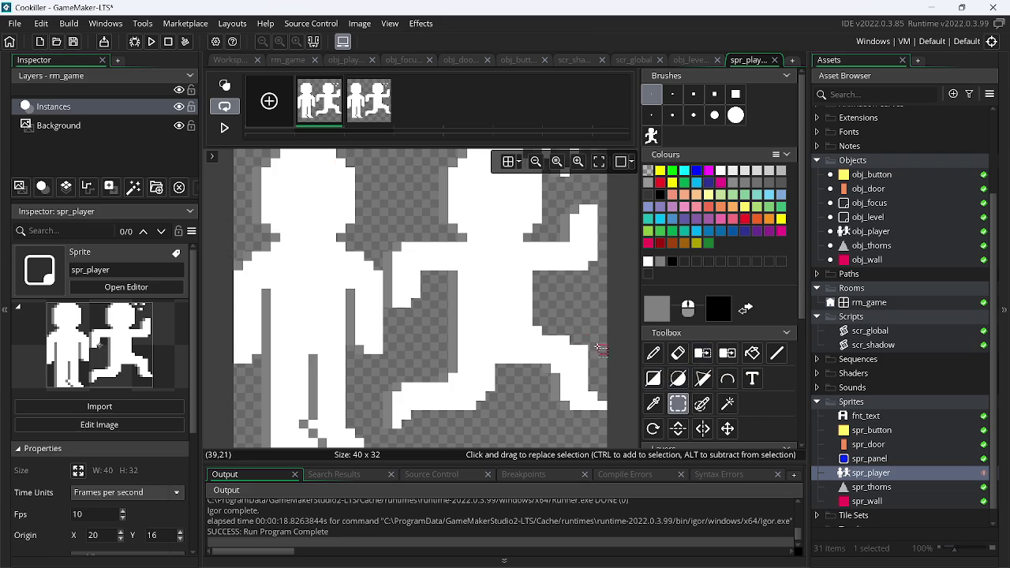
pyautogui.moveTo(383, 152); pyautogui.dragTo(438, 239)
pyautogui.moveTo(465, 282); pyautogui.dragTo(624, 439)
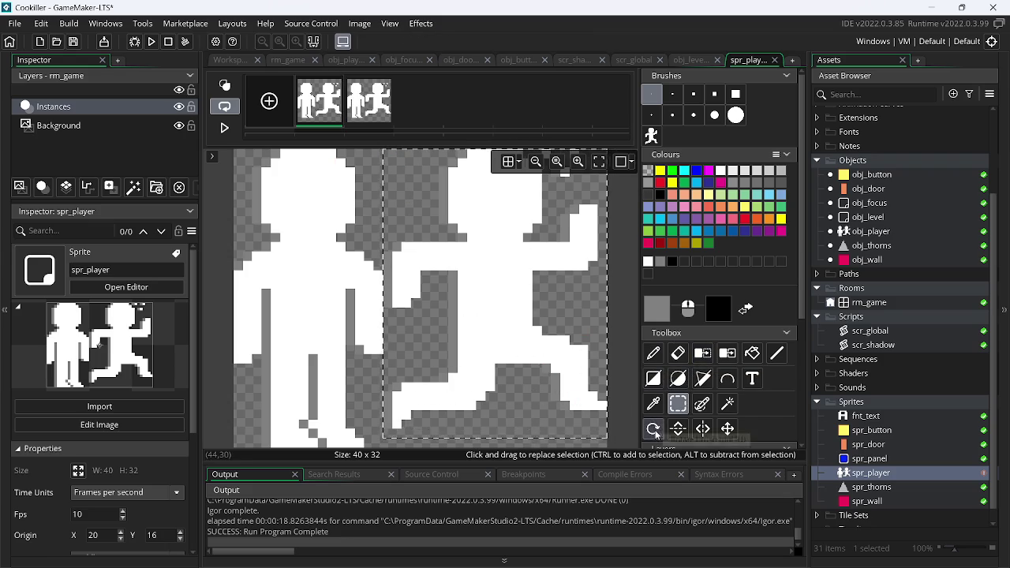
# Erase the runner from frame 1 and the idle figure from frame 2, shifting the runner left
pyautogui.press('Delete')
pyautogui.click(376, 124)
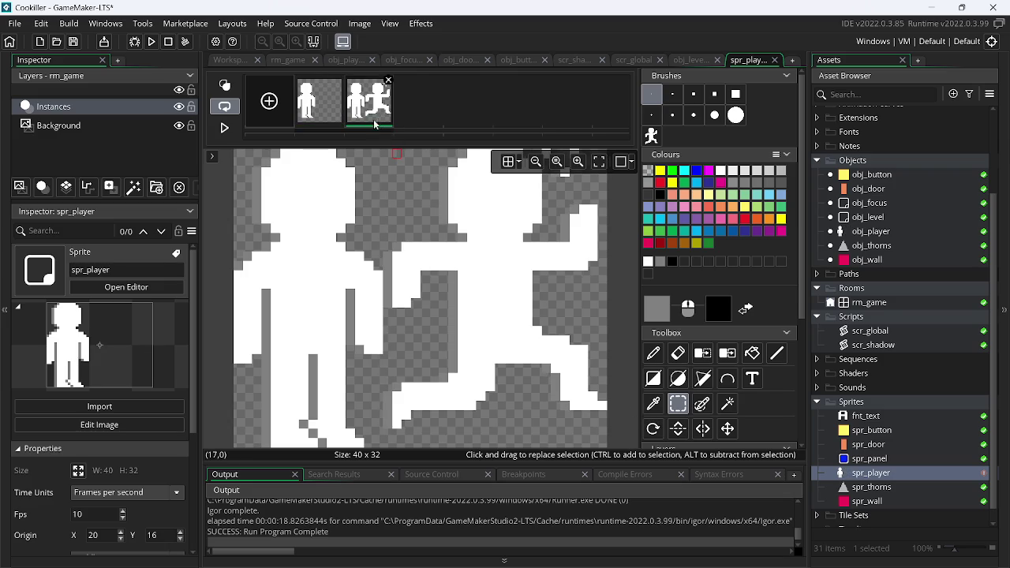
pyautogui.moveTo(234, 149)
pyautogui.mouseDown()
pyautogui.moveTo(339, 281)
pyautogui.moveTo(387, 401)
pyautogui.moveTo(377, 452)
pyautogui.mouseUp()
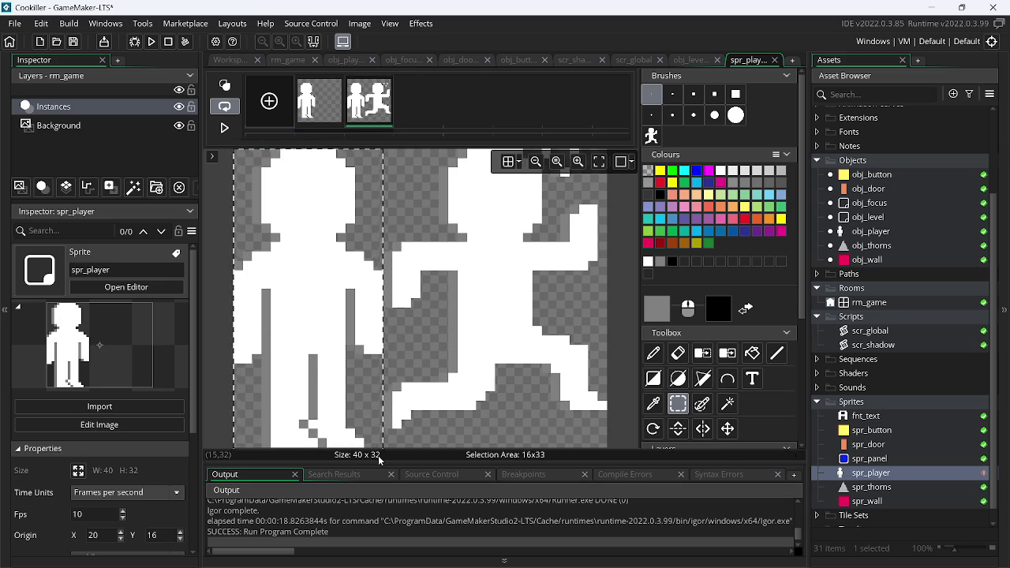
pyautogui.press('Delete')
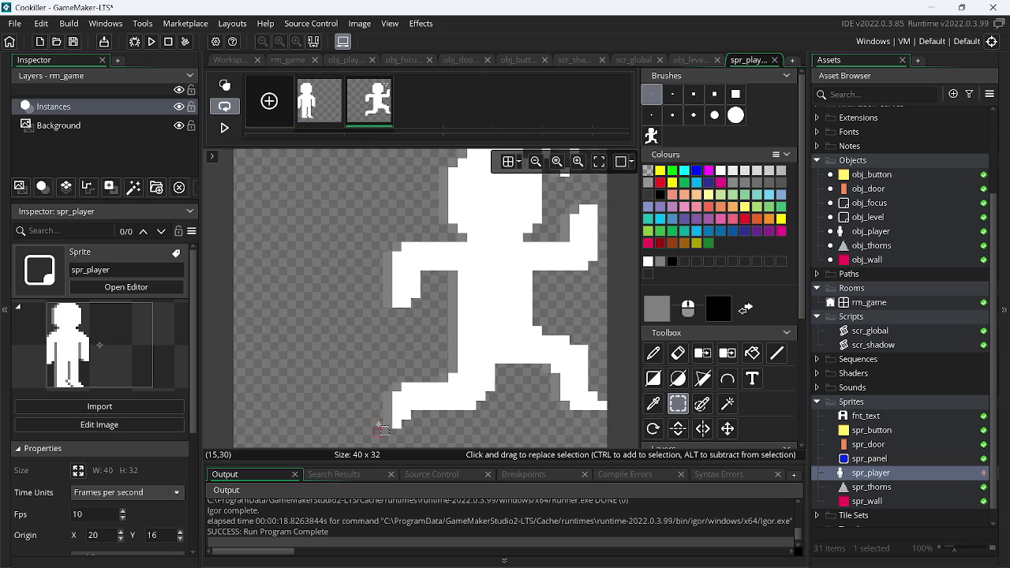
pyautogui.hotkey('ctrl', 'a')
pyautogui.press('Left')
pyautogui.press('Left')
pyautogui.press('Left')
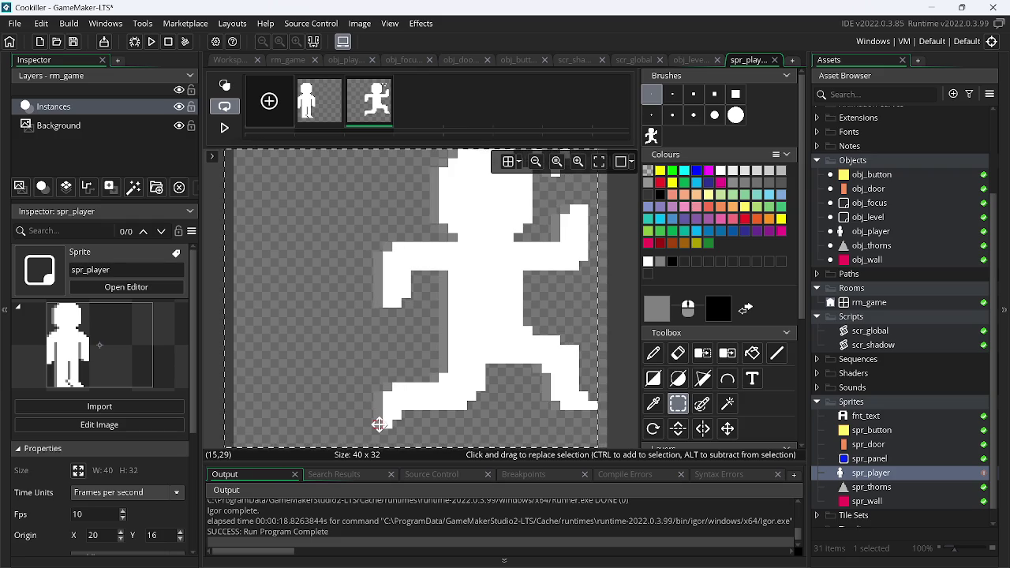
pyautogui.press('Left')
pyautogui.press('Left')
pyautogui.press('Left')
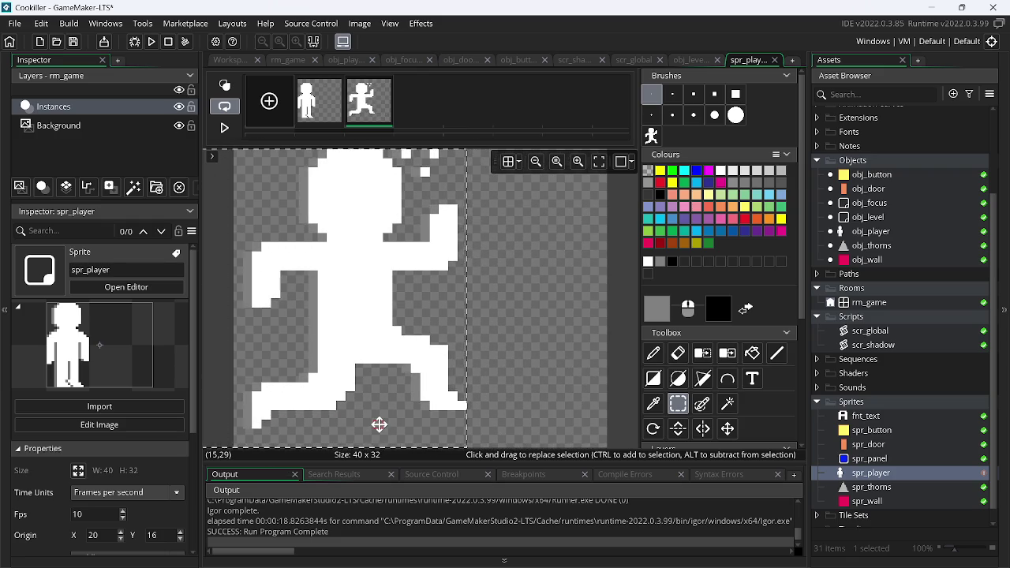
# Auto-trim all frames to 24×32 and return to the sprite overview
pyautogui.click(360, 23)
pyautogui.click(399, 251)
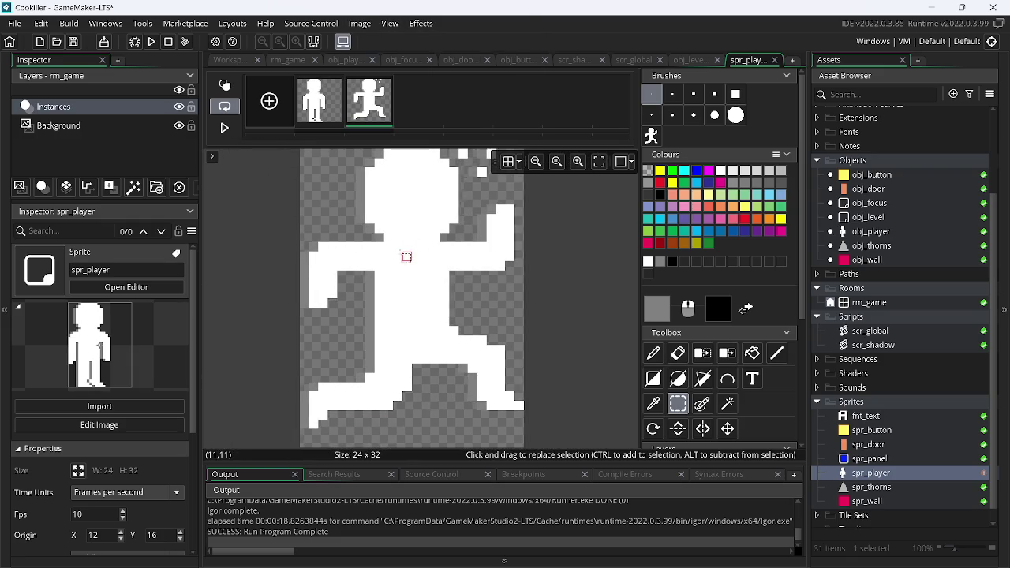
pyautogui.doubleClick(880, 475)
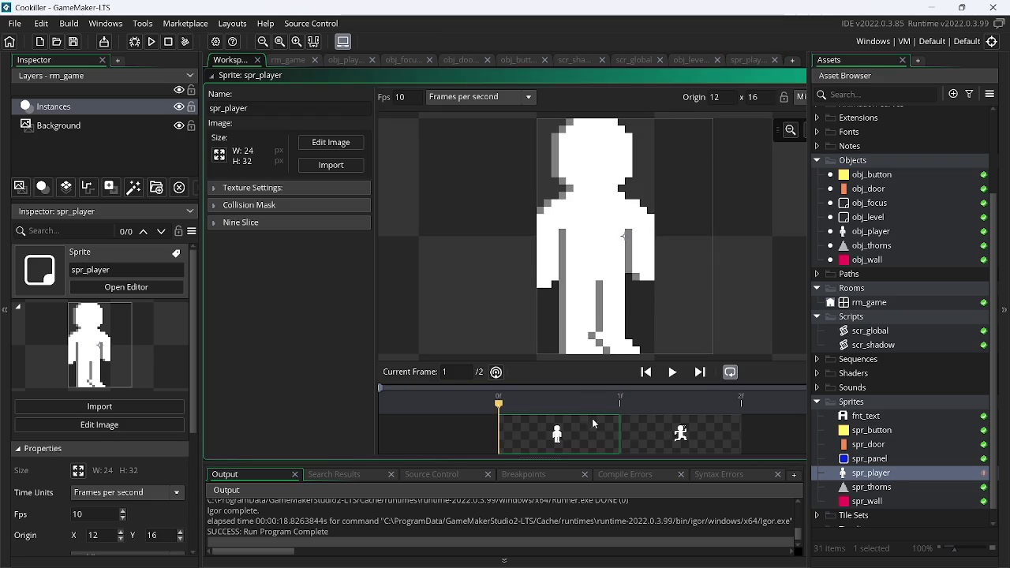
# Shift the idle figure right within spr_player's first frame
pyautogui.click(331, 144)
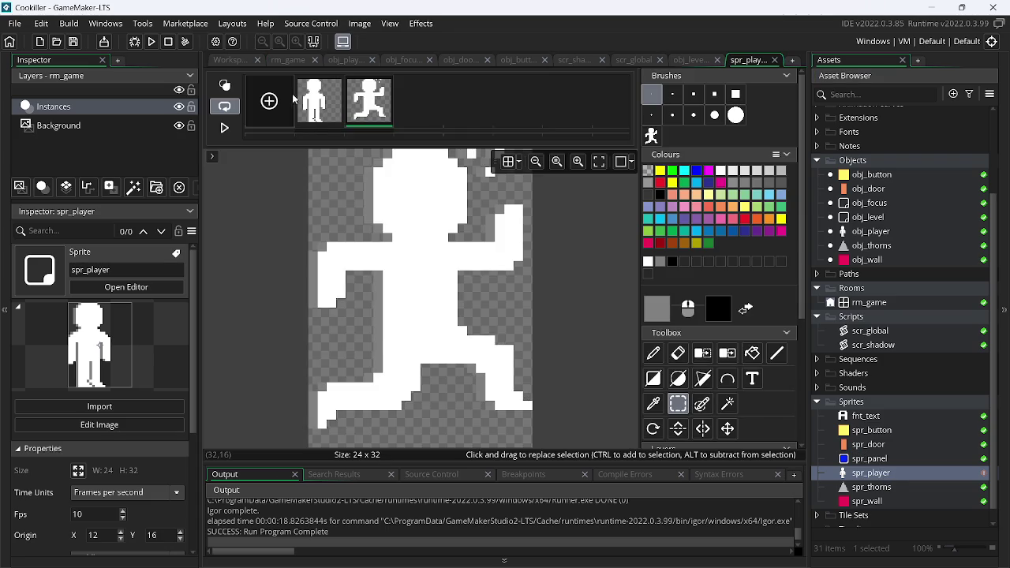
pyautogui.hotkey('ctrl', 'a')
pyautogui.press('Right')
pyautogui.press('Right')
pyautogui.press('Right')
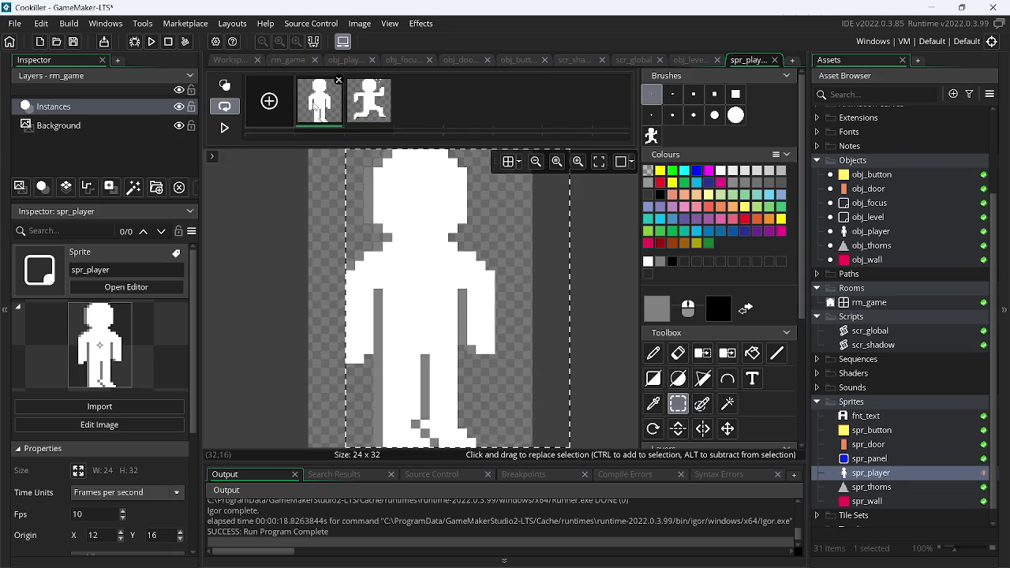
# Leave the image editor, show the running frame, and run the game
pyautogui.hotkey('ctrl', 'Tab')
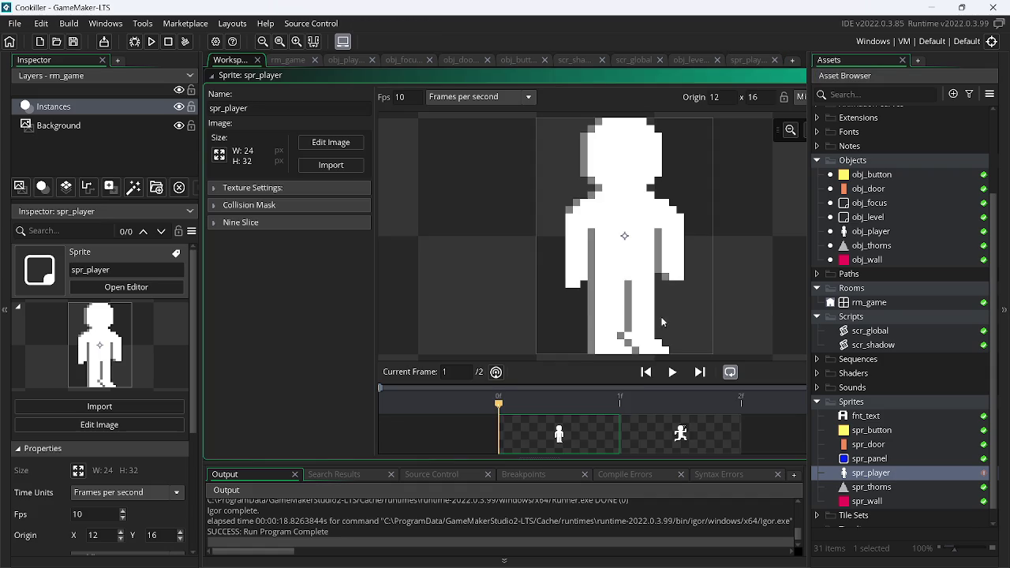
pyautogui.click(663, 426)
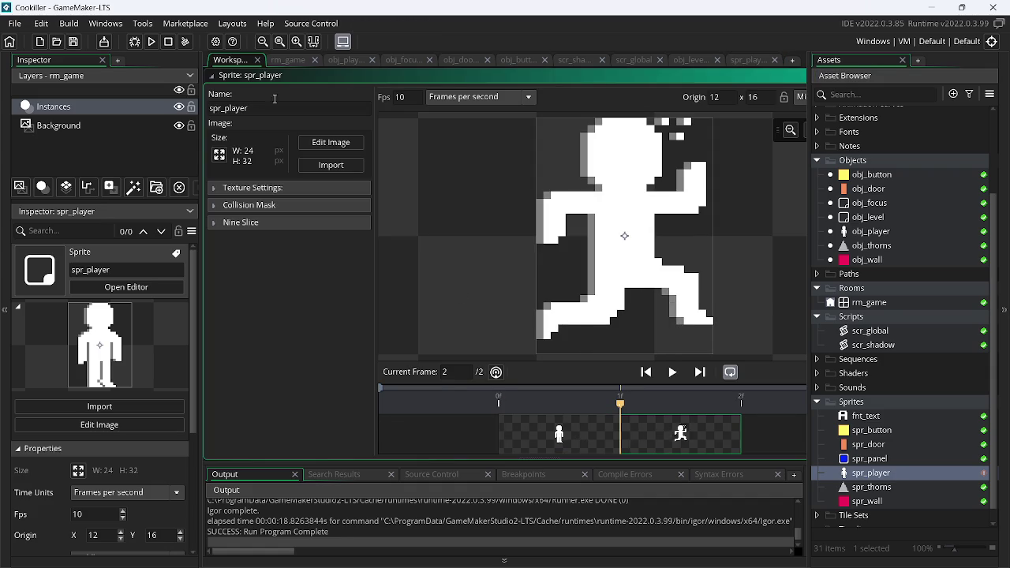
pyautogui.click(152, 41)
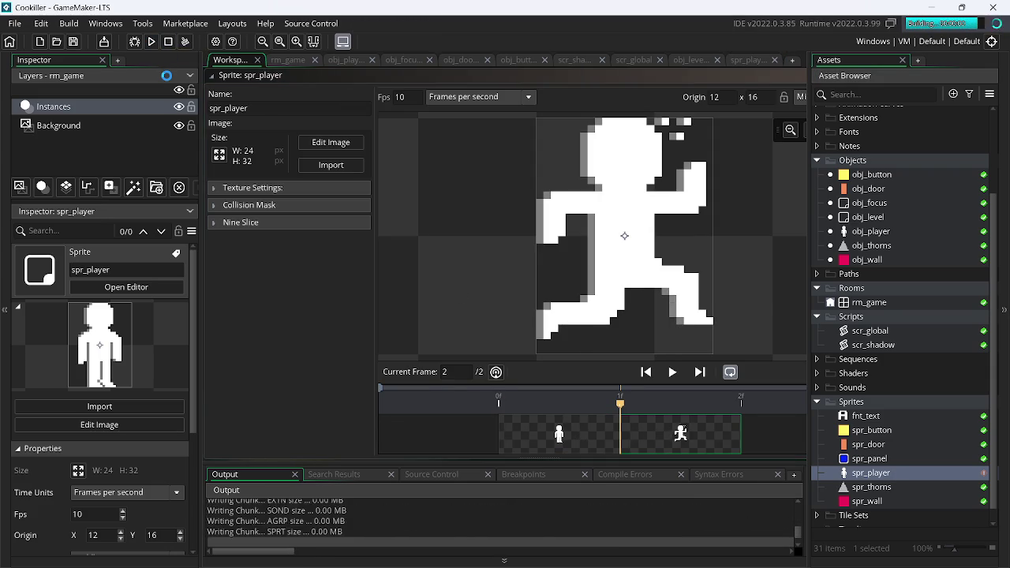
# Run and jump the player between the door, spiked platform and right wall with the arrow keys
pyautogui.press('Left')
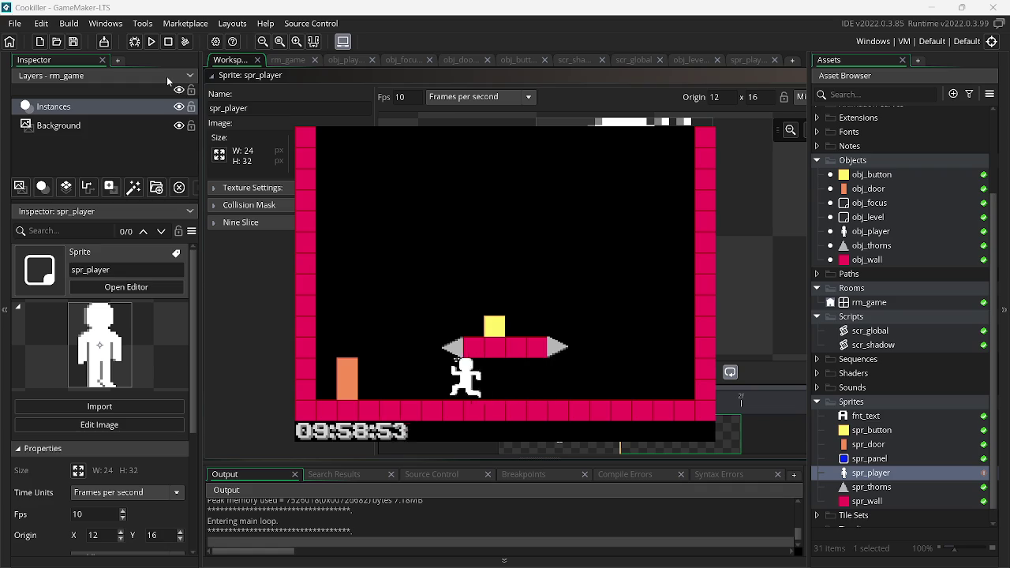
pyautogui.press('Up')
pyautogui.press('Right')
pyautogui.press('Left')
pyautogui.press('Up')
pyautogui.press('Right')
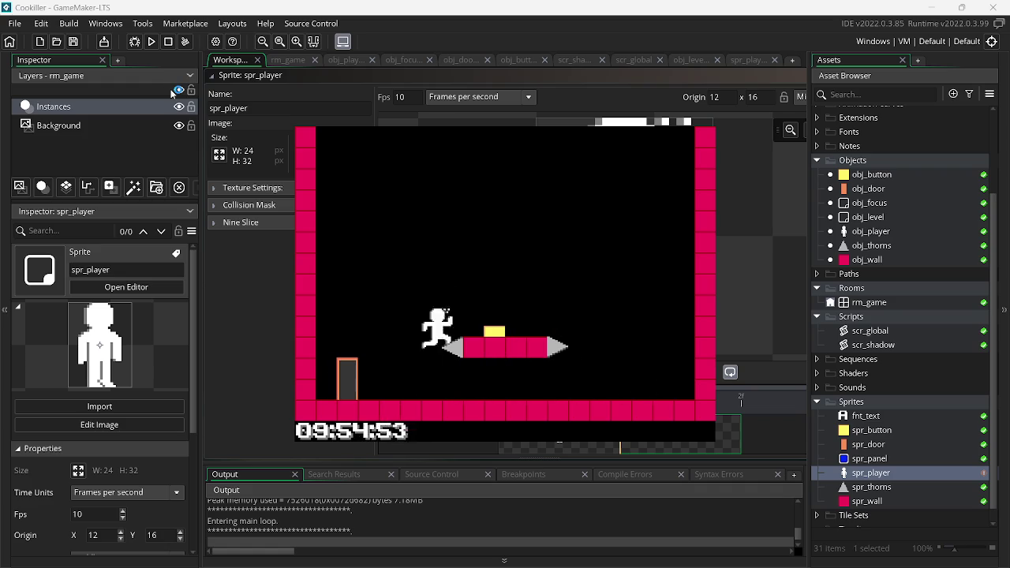
pyautogui.press('Left')
pyautogui.press('Right')
pyautogui.press('Up')
pyautogui.press('Up')
pyautogui.press('Left')
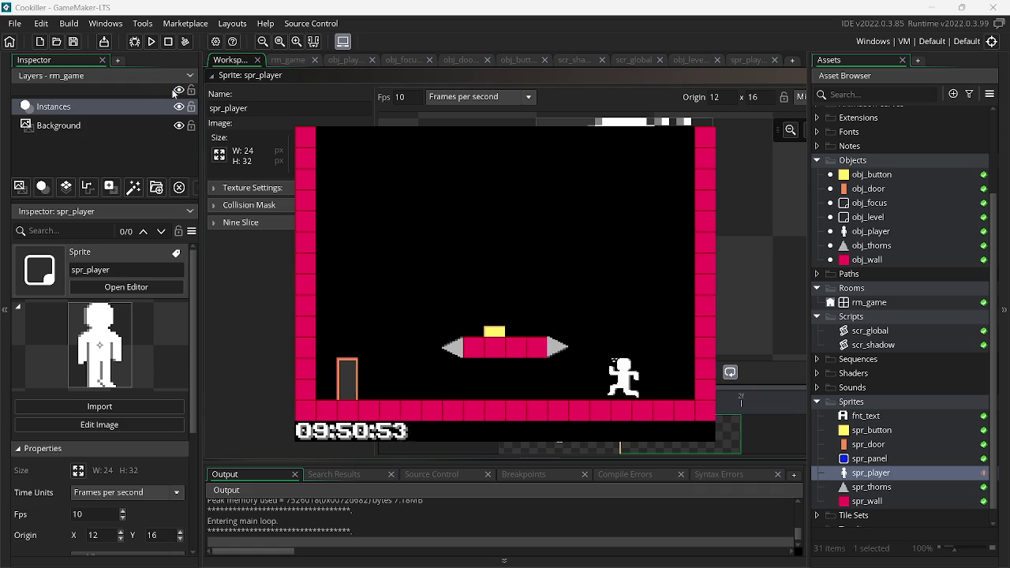
pyautogui.press('Up')
pyautogui.press('Right')
pyautogui.press('Up')
pyautogui.press('Left')
pyautogui.press('Right')
pyautogui.press('Up')
pyautogui.press('Left')
pyautogui.press('Right')
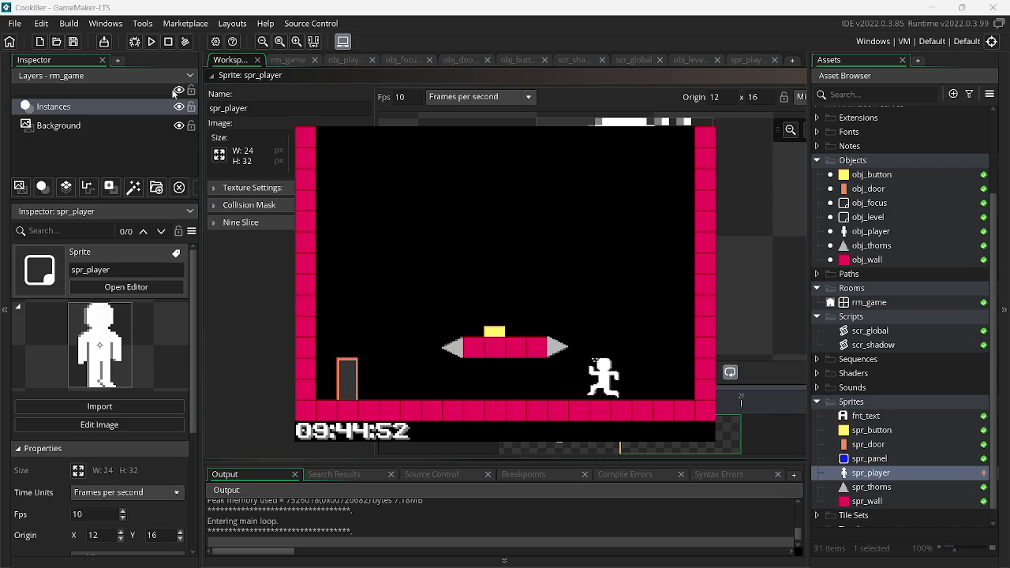
# Close the game window and bring the Twitch stream manager to the front
pyautogui.hotkey('alt', 'F4')
pyautogui.hotkey('alt', 'Tab')
pyautogui.press('Tab')
pyautogui.press('Tab')
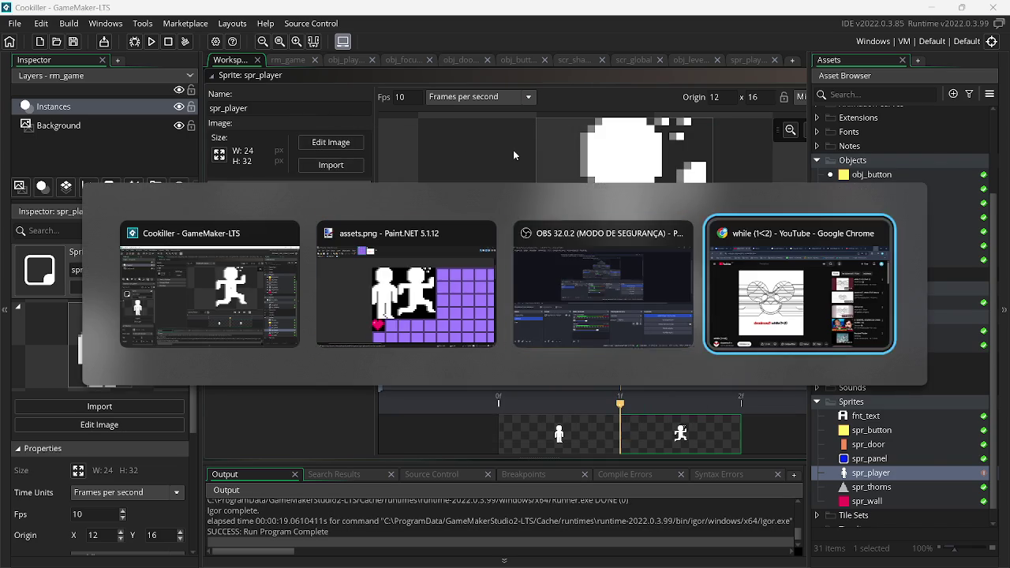
pyautogui.click(261, 9)
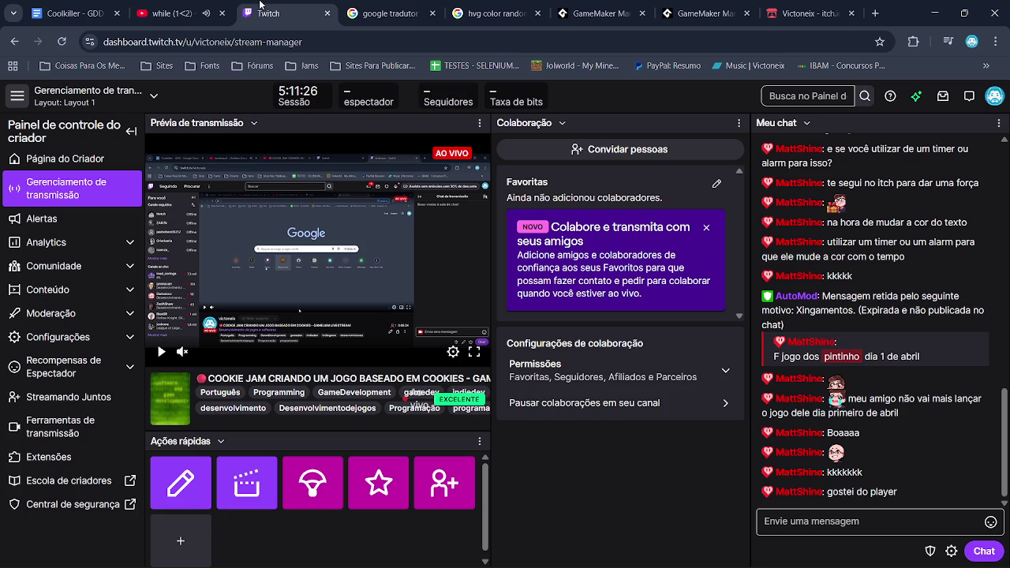
# Bring GameMaker back in front of the Twitch dashboard and run the game again
pyautogui.moveTo(683, 555)
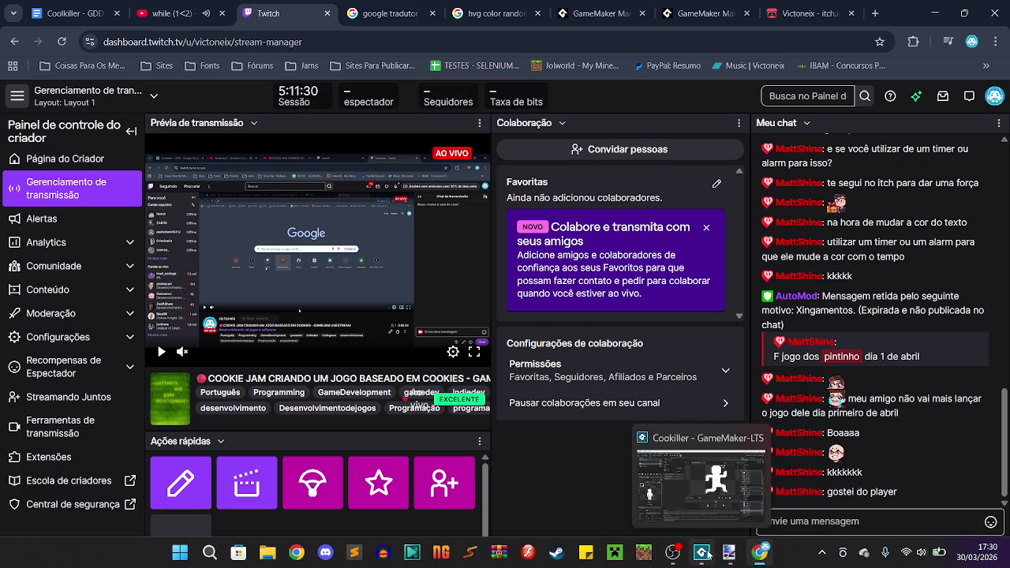
pyautogui.click(706, 555)
pyautogui.click(153, 42)
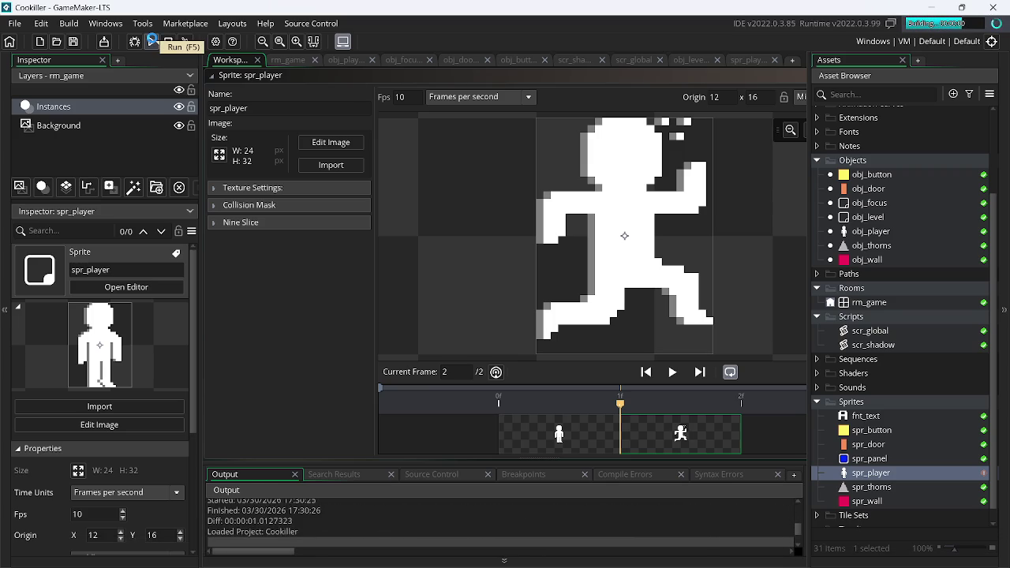
# Move the player with Left, Right and Up to check the idle and running frames
pyautogui.press('Left')
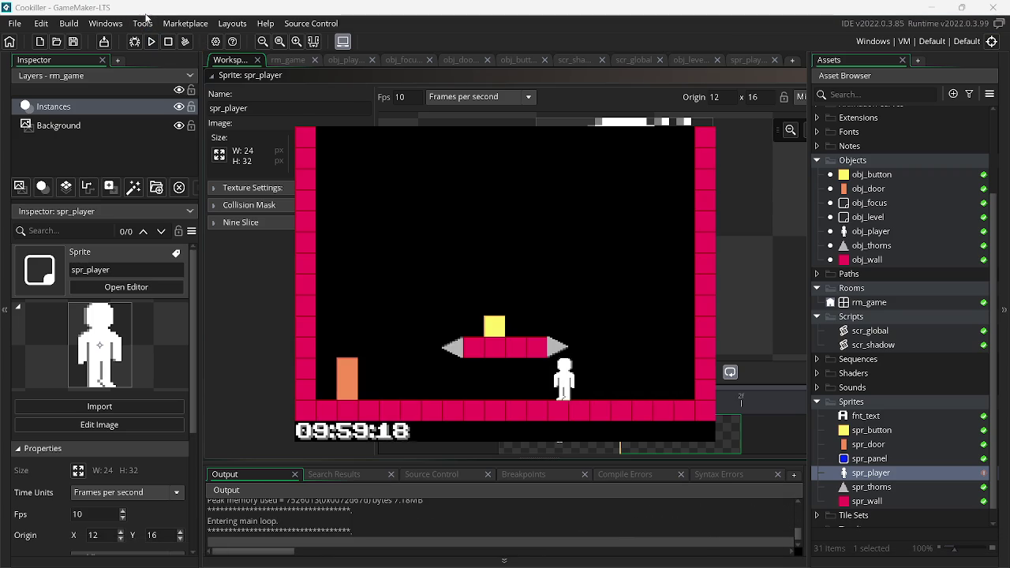
pyautogui.press('Right')
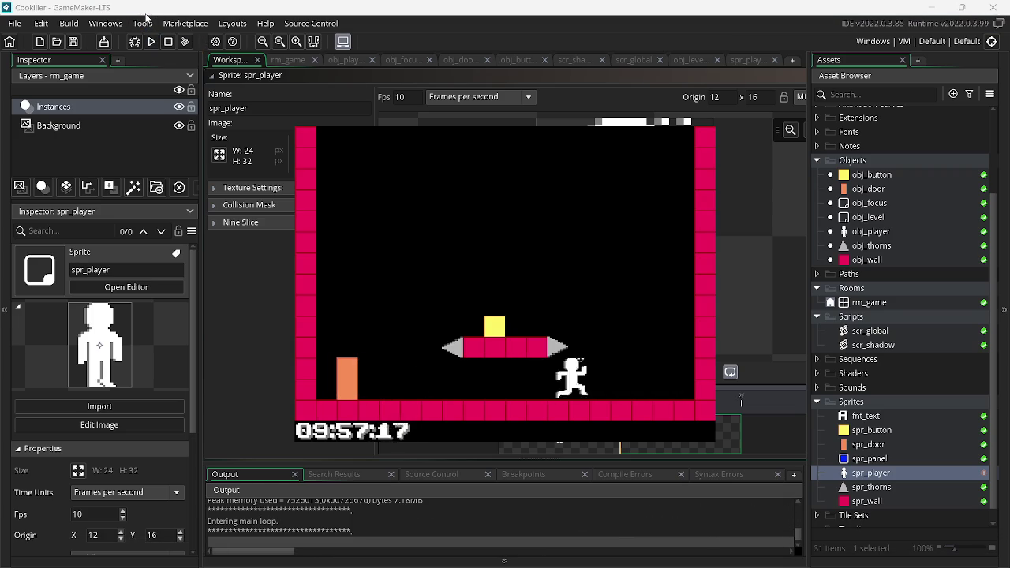
pyautogui.press('Left')
pyautogui.press('Right')
pyautogui.press('Up')
pyautogui.press('Left')
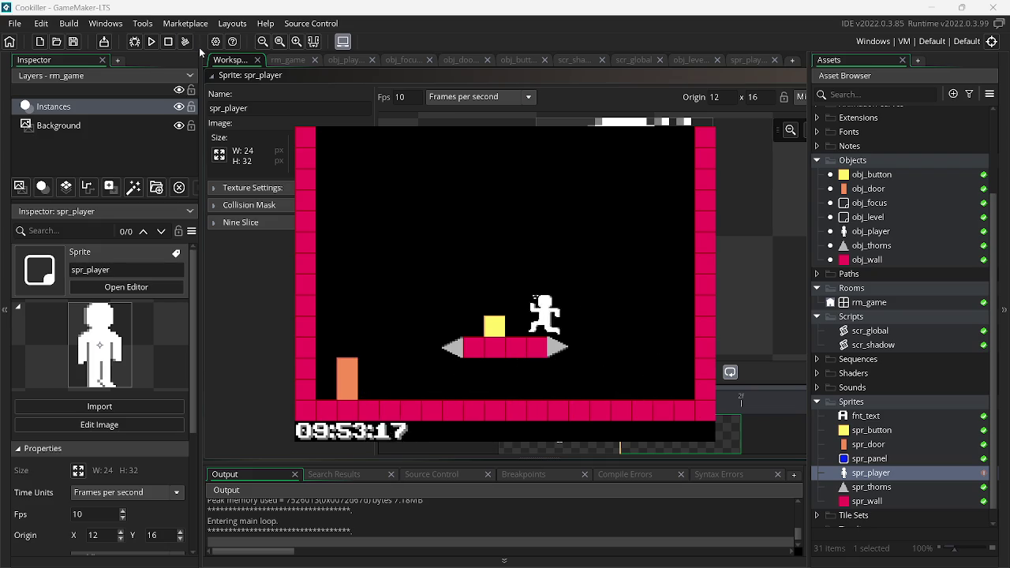
pyautogui.press('Right')
pyautogui.press('Up')
pyautogui.press('Up')
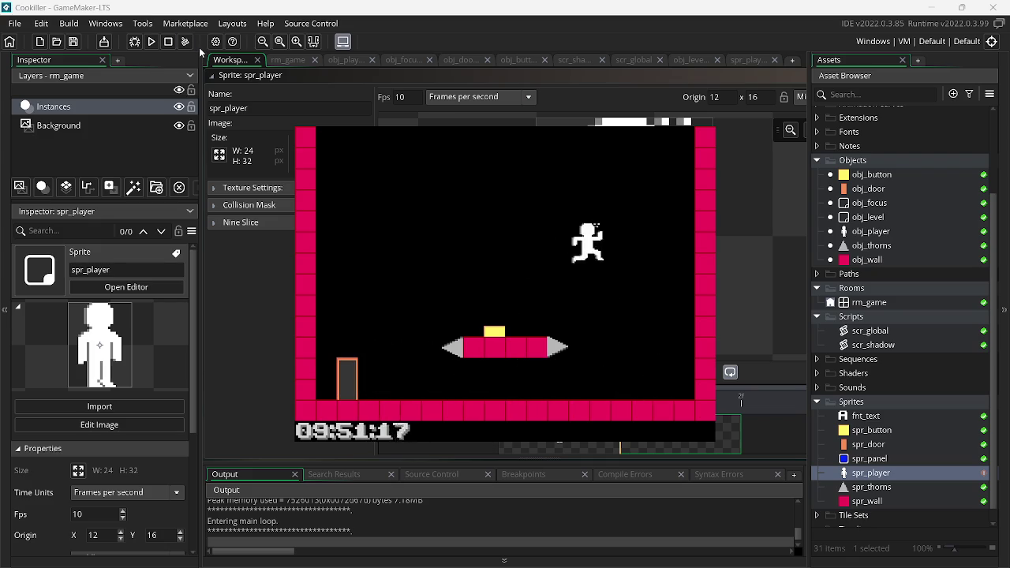
pyautogui.press('Left')
pyautogui.press('Right')
pyautogui.press('Up')
pyautogui.press('Left')
pyautogui.press('Up')
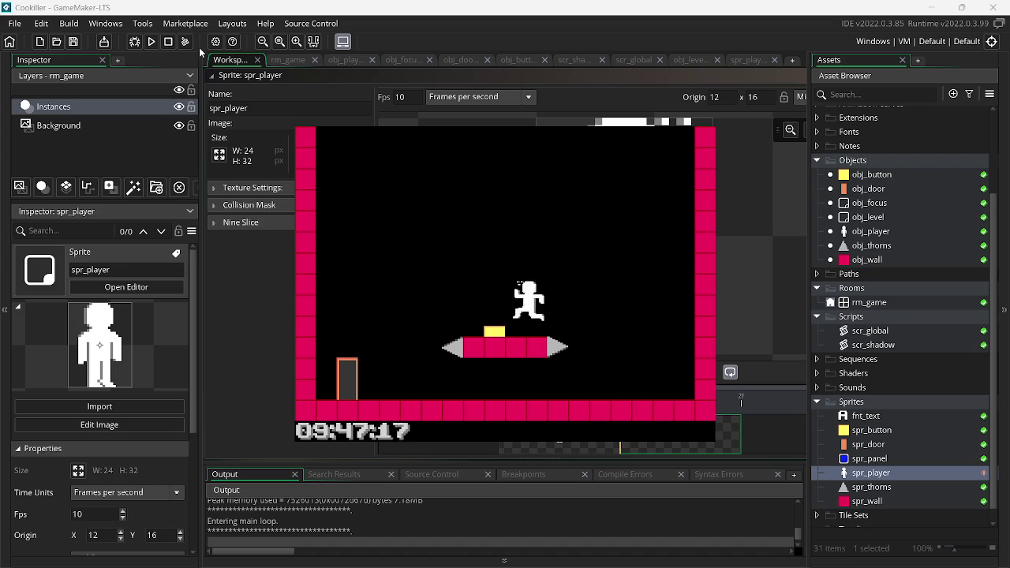
pyautogui.press('Right')
pyautogui.press('Up')
pyautogui.press('Left')
pyautogui.press('Up')
pyautogui.press('Right')
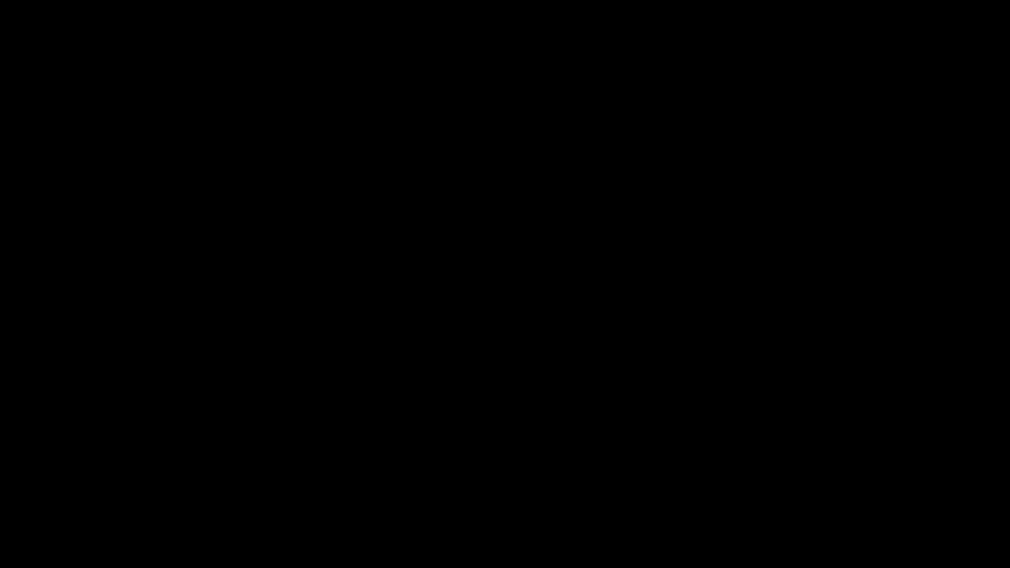
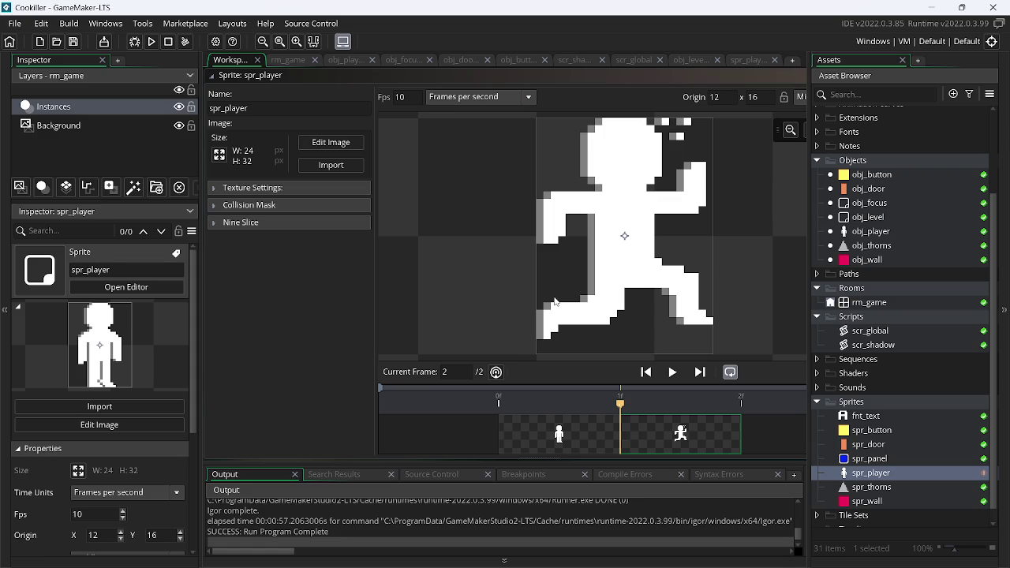
# Switch from GameMaker to the assets.png image open in Paint.NET
pyautogui.hotkey('alt', 'Tab')
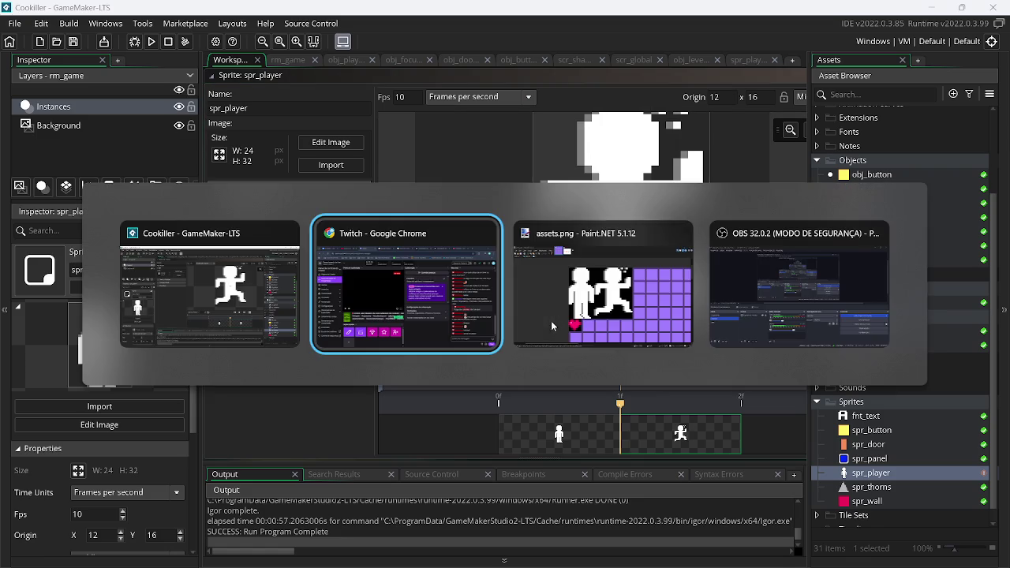
pyautogui.click(556, 328)
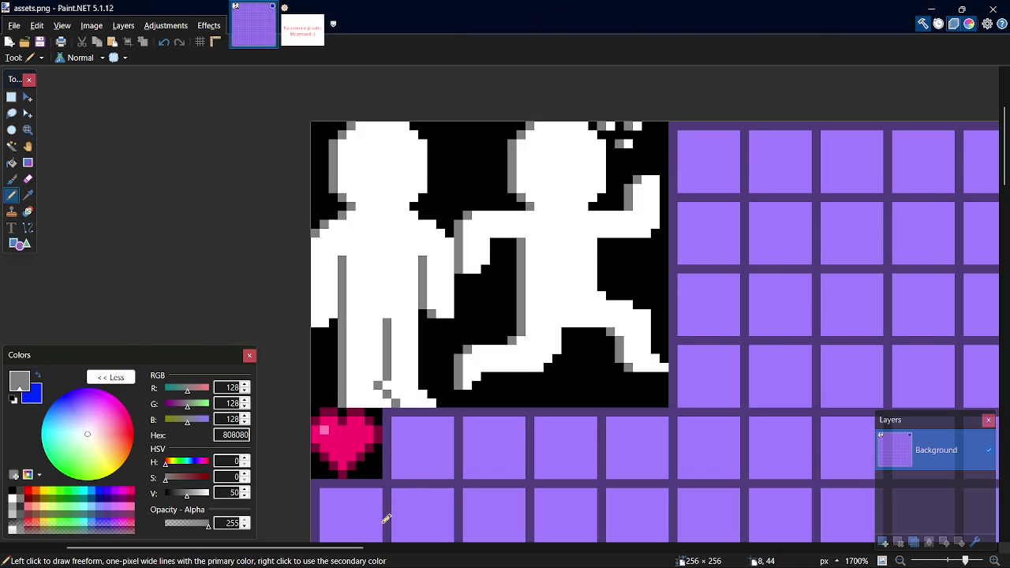
# Draw a filled black square on the grid beside the running figure
pyautogui.hscroll(3, 386, 549)
pyautogui.press('o')
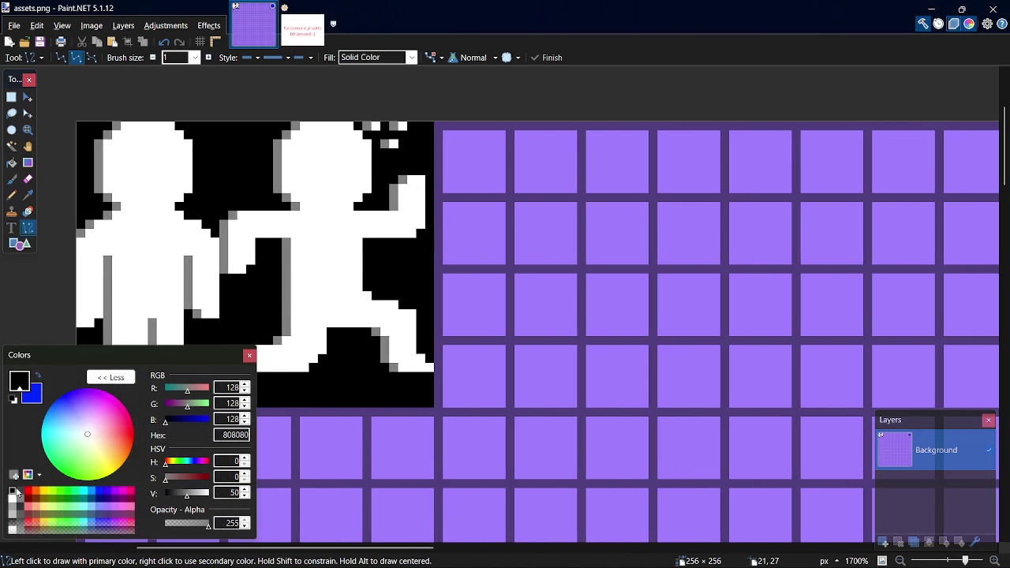
pyautogui.moveTo(441, 272); pyautogui.dragTo(514, 338)
pyautogui.hotkey('ctrl', 'z')
pyautogui.press('o')
pyautogui.moveTo(441, 269); pyautogui.dragTo(577, 408)
# Select exactly the 16×16 black square at 40,16
pyautogui.press('s')
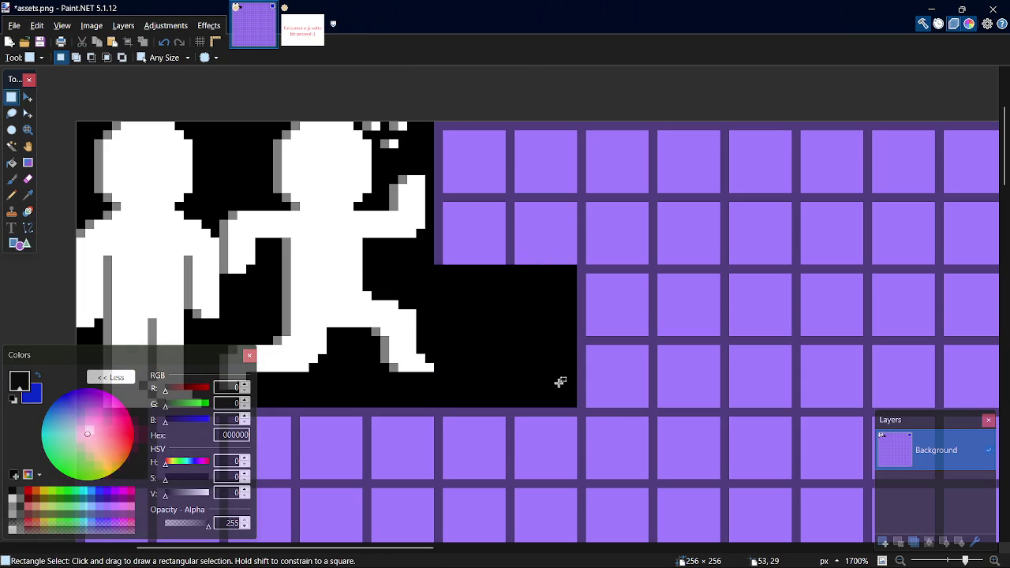
pyautogui.press('s')
pyautogui.moveTo(438, 266); pyautogui.dragTo(517, 354)
pyautogui.press('s')
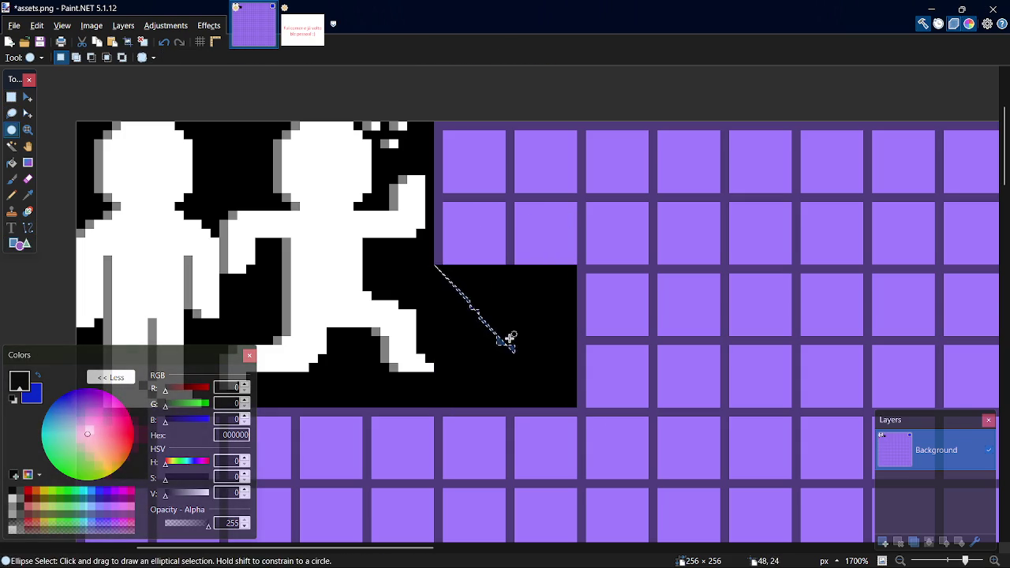
pyautogui.press('s')
pyautogui.click(501, 314)
pyautogui.press('s')
pyautogui.click(504, 316)
pyautogui.moveTo(438, 266)
pyautogui.mouseDown()
pyautogui.moveTo(517, 336)
pyautogui.moveTo(568, 404)
pyautogui.mouseUp()
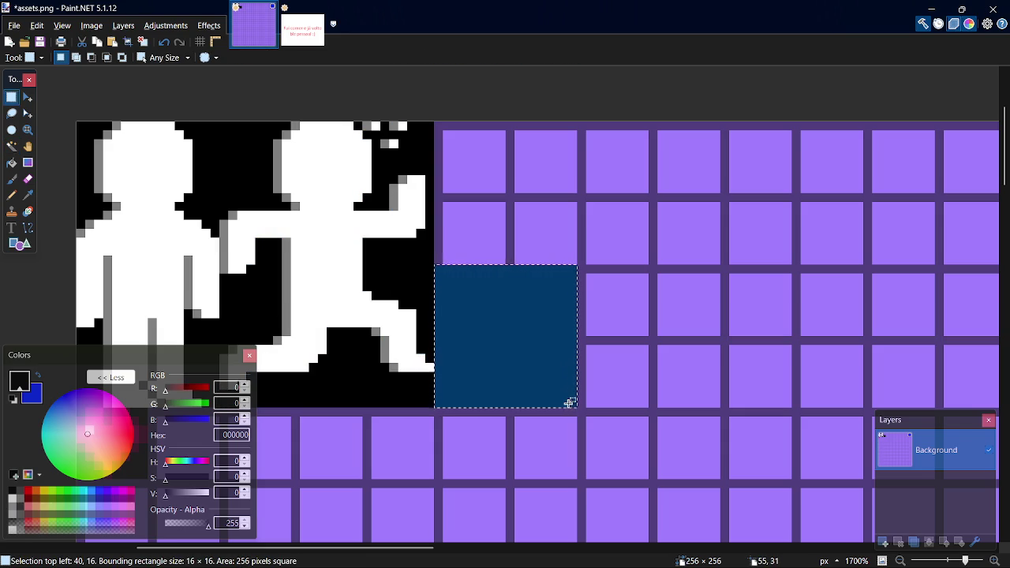
# Draw a dark grey 404040 band across the square's bottom with the Pencil
pyautogui.press('p')
pyautogui.click(22, 491)
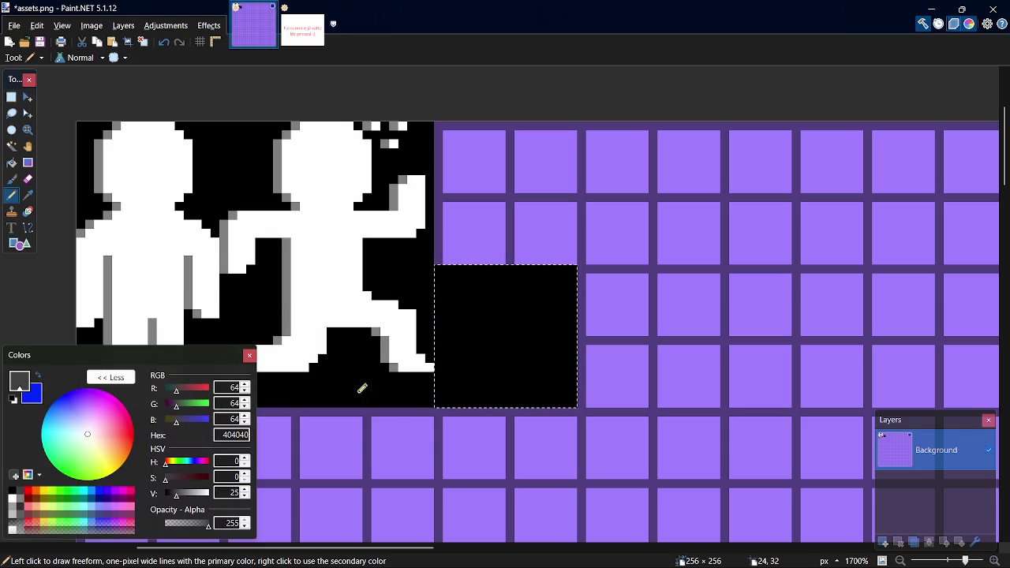
pyautogui.click(440, 400)
pyautogui.moveTo(439, 386); pyautogui.dragTo(446, 386)
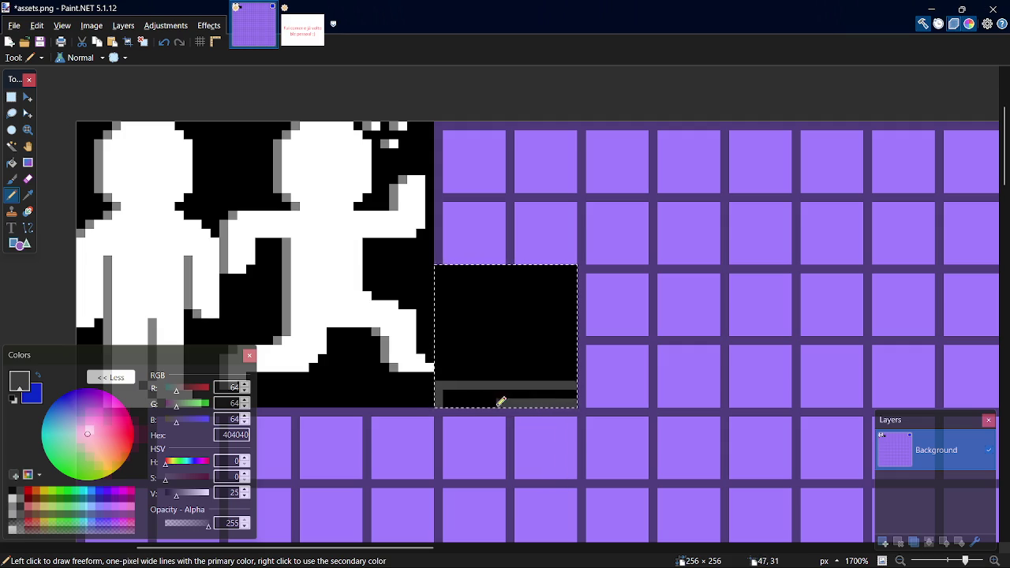
pyautogui.scroll(5, 578, 389)
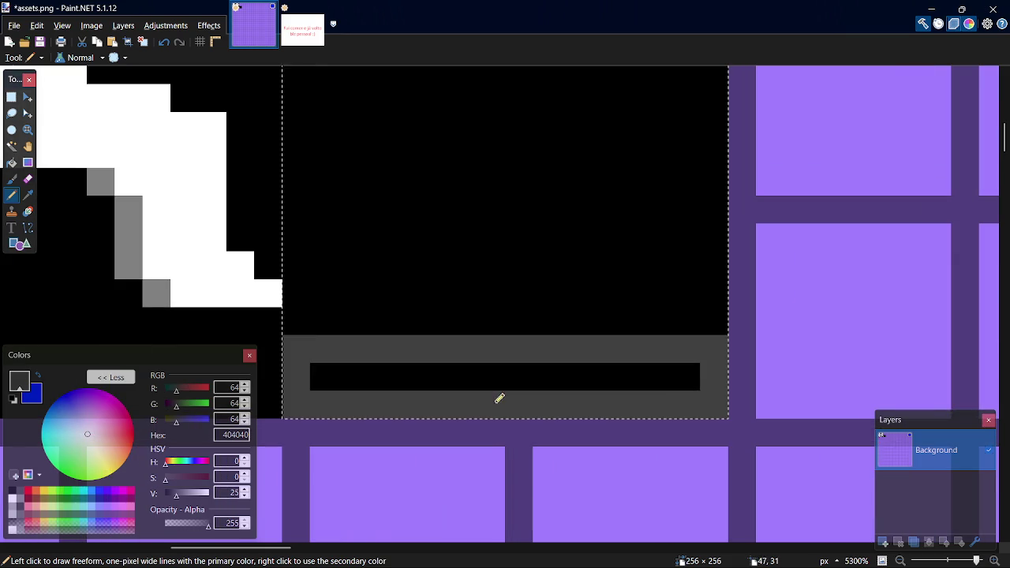
pyautogui.moveTo(297, 318); pyautogui.dragTo(709, 314)
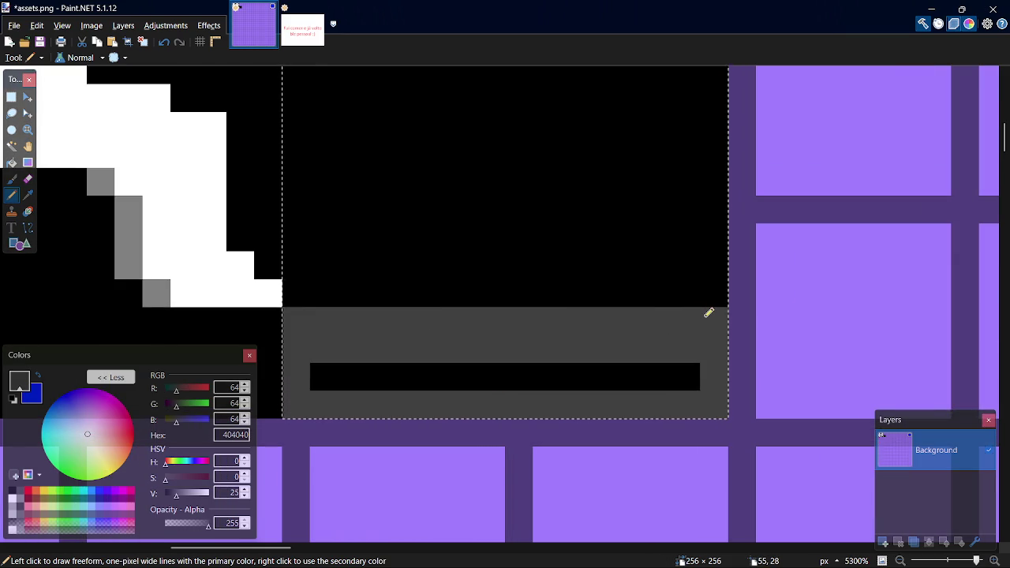
# Draw a black stripe inside the grey band, removing a stray grey stroke
pyautogui.press('x')
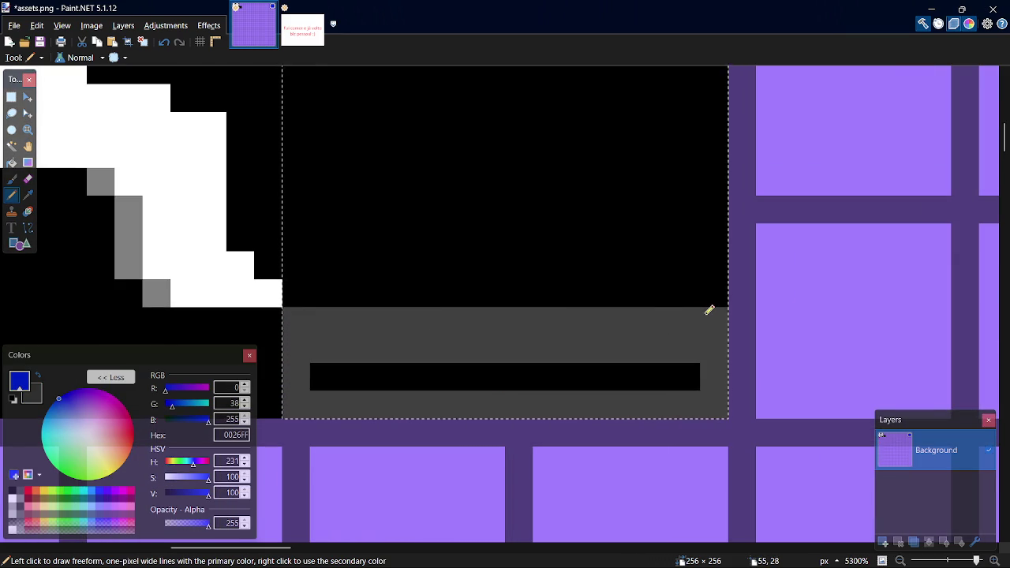
pyautogui.press('k')
pyautogui.click(672, 263)
pyautogui.press('p')
pyautogui.moveTo(676, 348); pyautogui.dragTo(311, 349)
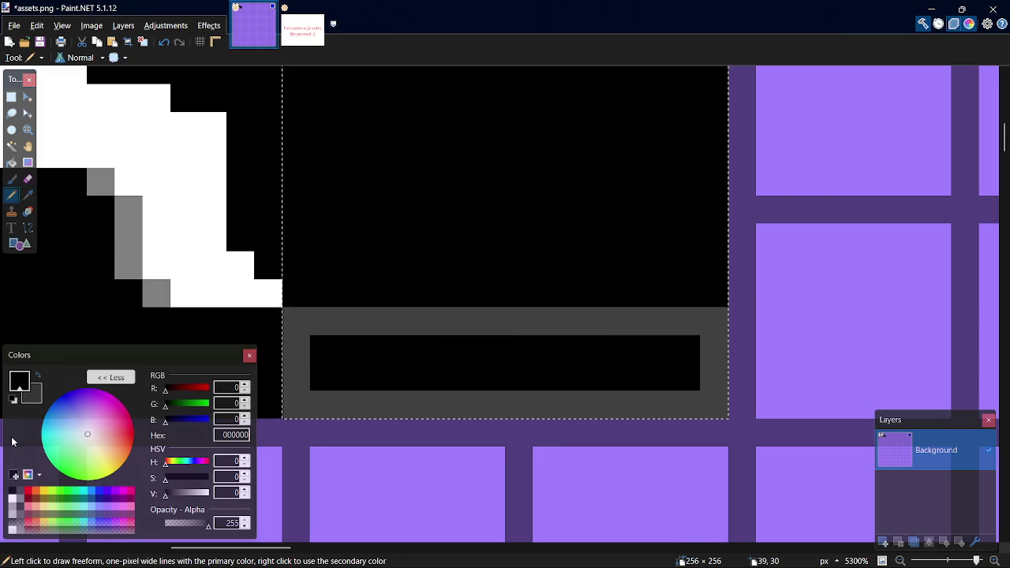
pyautogui.click(21, 492)
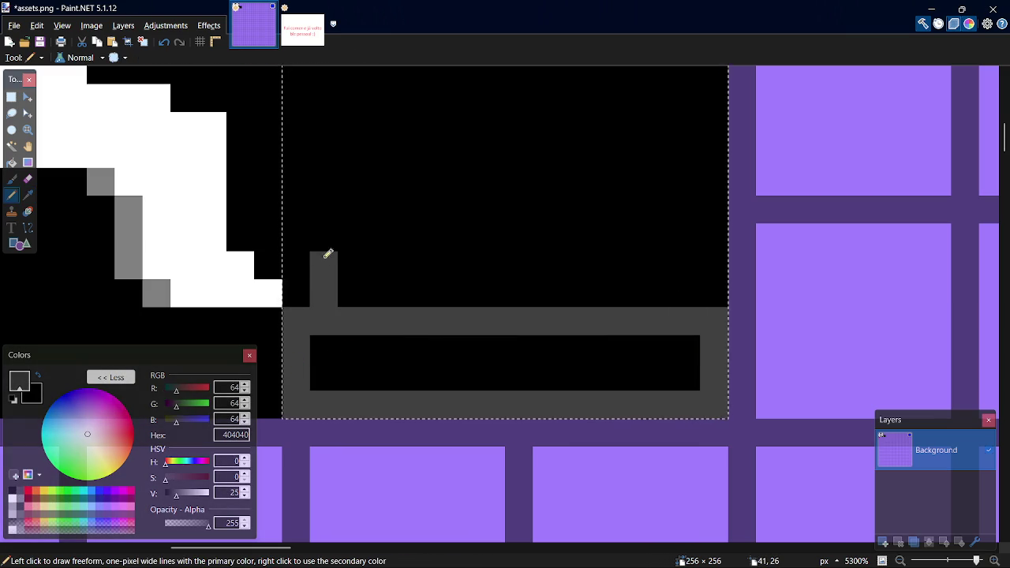
pyautogui.moveTo(328, 255); pyautogui.dragTo(344, 186)
pyautogui.hotkey('ctrl', 'z')
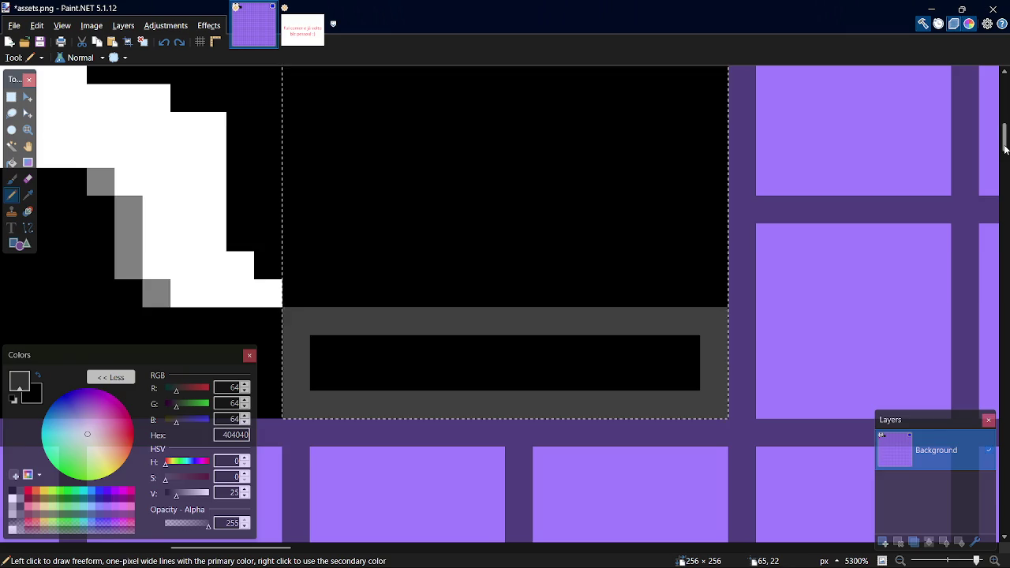
# Draw grey 404040 left and right walls up from the base, plus upper-left step pixels
pyautogui.scroll(5, 327, 450)
pyautogui.moveTo(325, 506); pyautogui.dragTo(324, 352)
pyautogui.moveTo(686, 503); pyautogui.dragTo(688, 389)
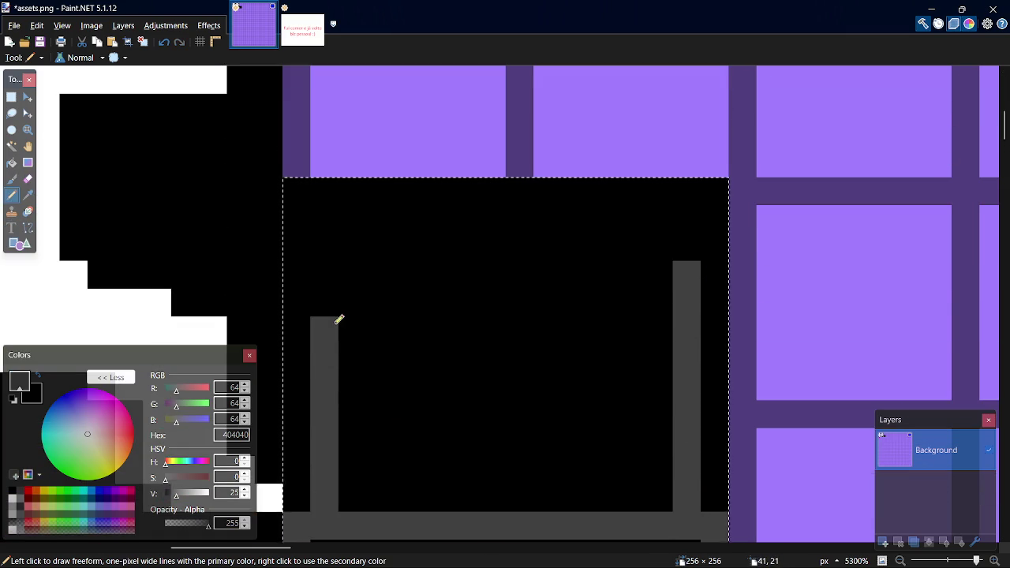
pyautogui.moveTo(346, 251); pyautogui.dragTo(383, 246)
pyautogui.click(418, 216)
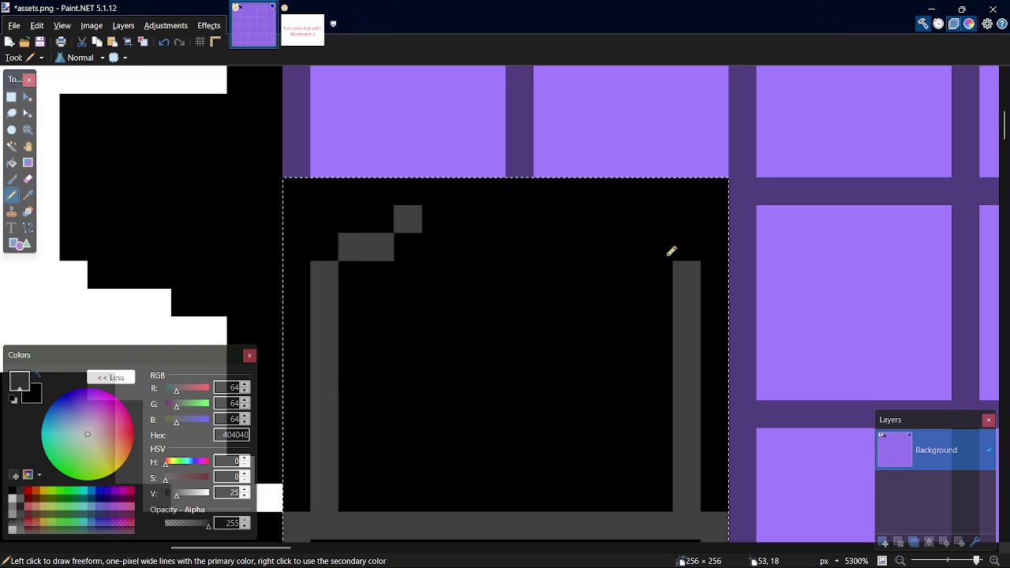
pyautogui.rightClick(408, 220)
pyautogui.rightClick(380, 247)
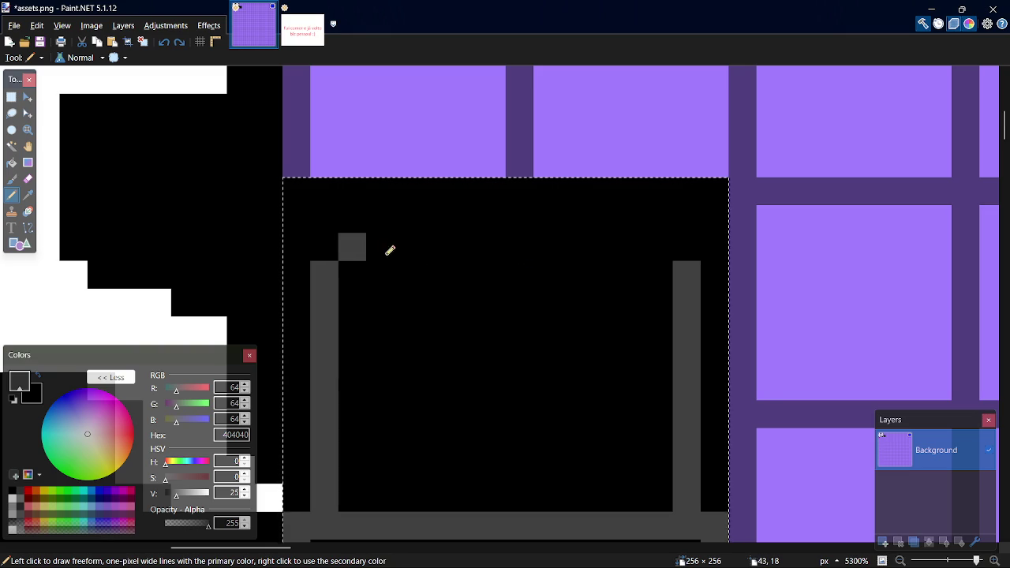
pyautogui.moveTo(374, 226)
pyautogui.mouseDown()
pyautogui.moveTo(392, 210)
pyautogui.moveTo(411, 215)
pyautogui.mouseUp()
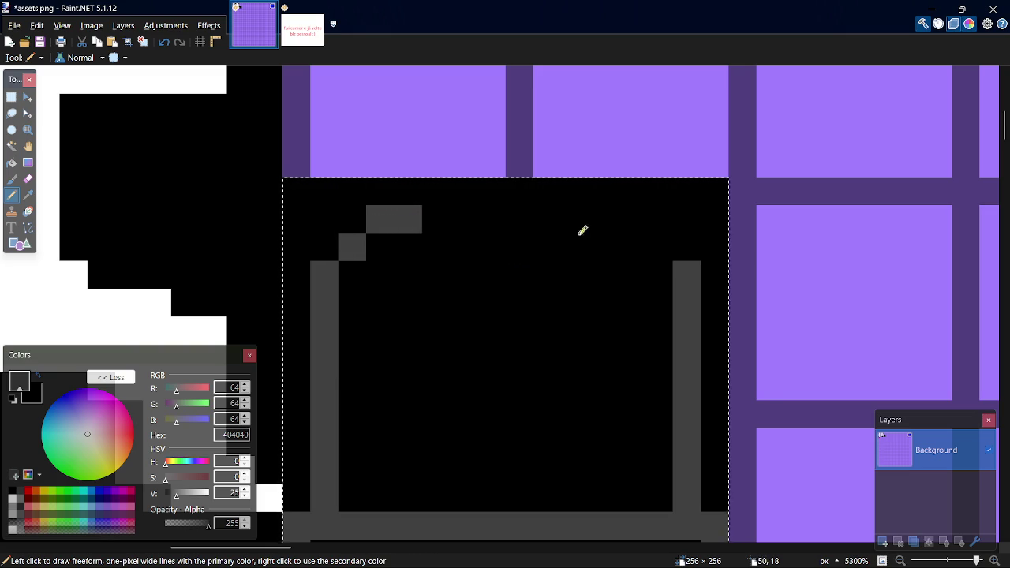
# Add the upper-right step pixels and the grey top edge joining both sides of the arch
pyautogui.click(665, 250)
pyautogui.click(622, 214)
pyautogui.click(595, 218)
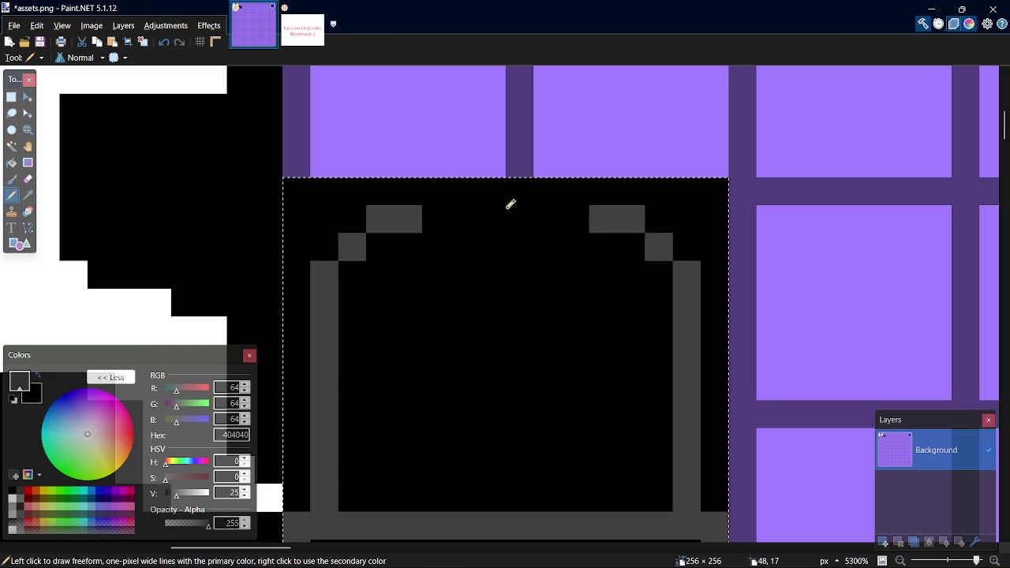
pyautogui.moveTo(446, 198); pyautogui.dragTo(578, 191)
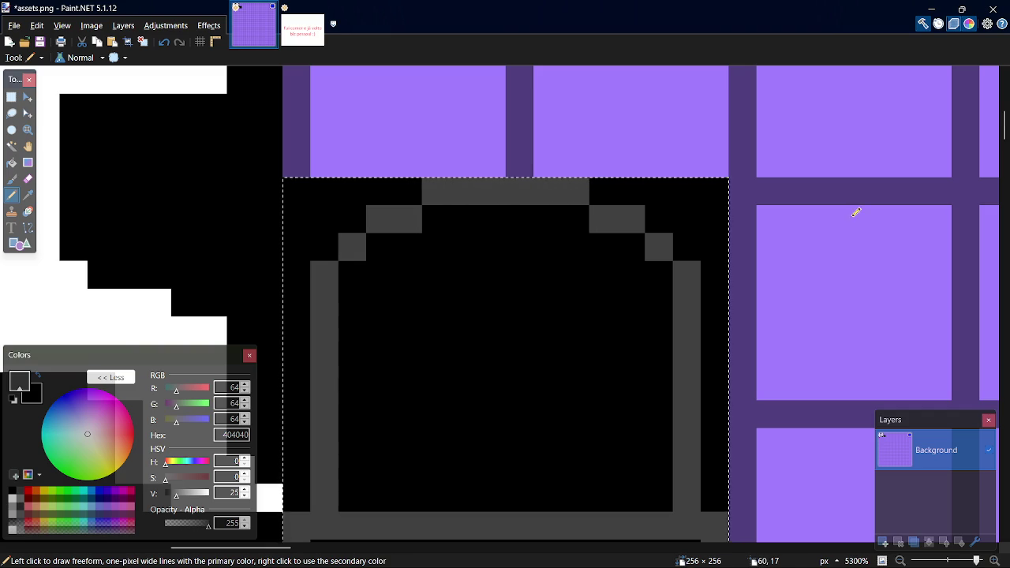
pyautogui.moveTo(1008, 136); pyautogui.dragTo(1007, 143)
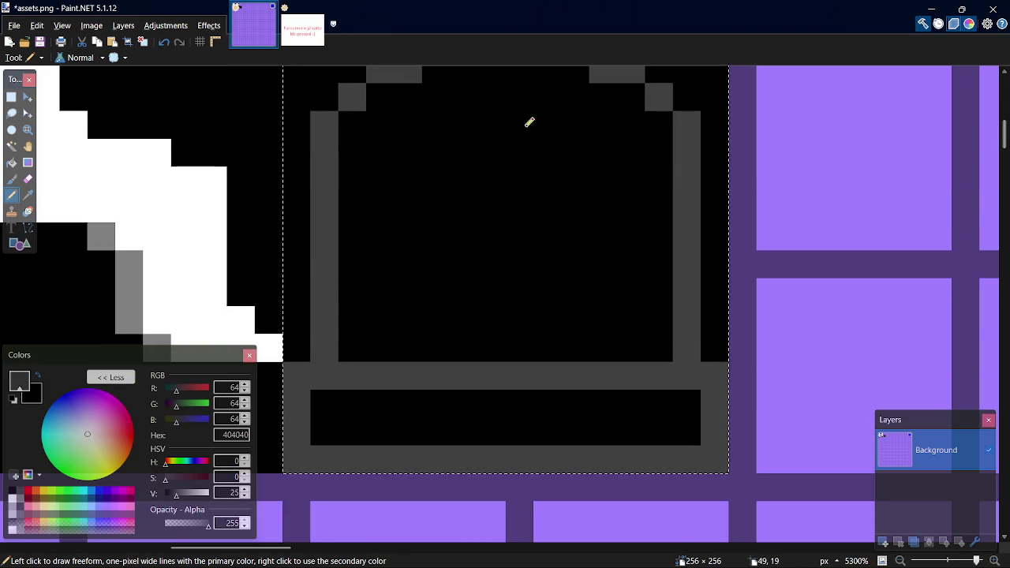
pyautogui.click(361, 118)
pyautogui.click(381, 97)
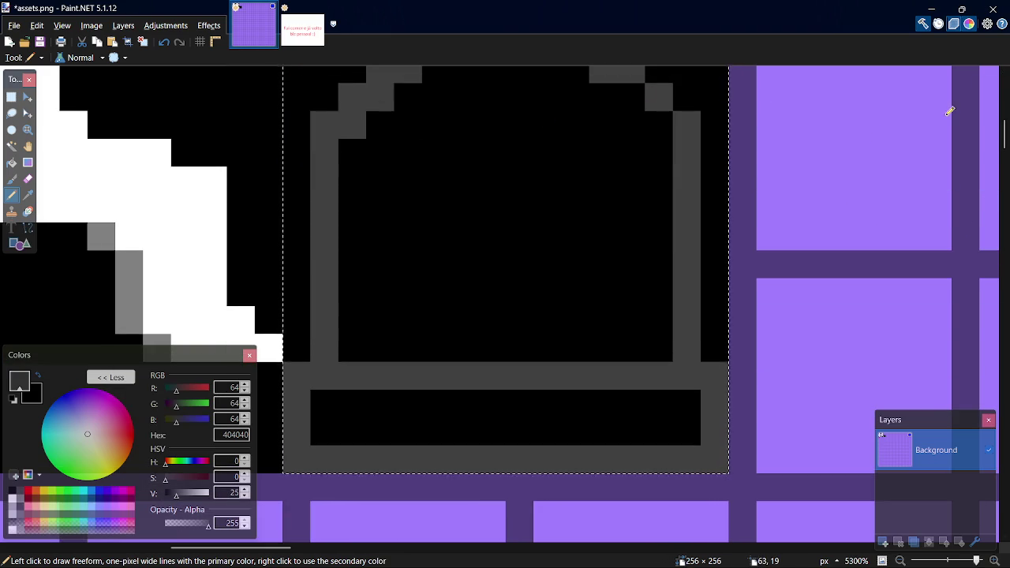
pyautogui.moveTo(1007, 135); pyautogui.dragTo(1007, 129)
# Thicken the arch's inner top row and right side with extra grey pixels
pyautogui.click(587, 193)
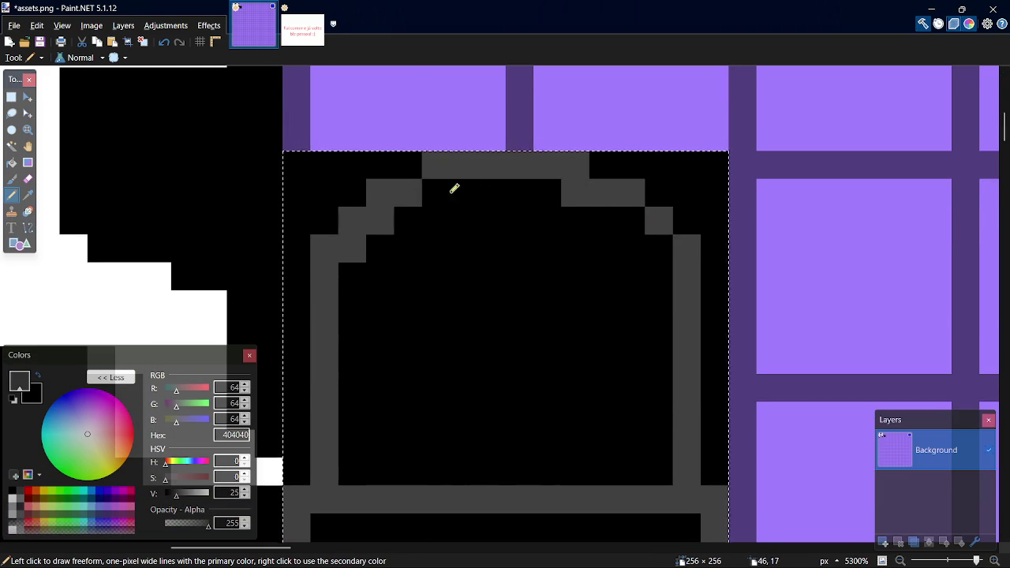
pyautogui.moveTo(454, 189); pyautogui.dragTo(436, 192)
pyautogui.click(640, 218)
pyautogui.click(668, 245)
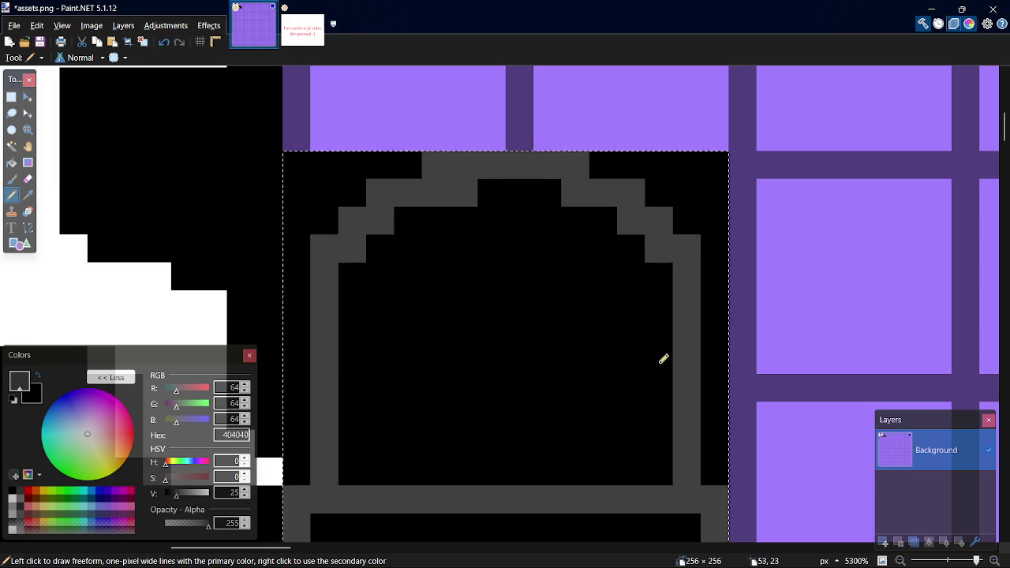
pyautogui.hotkey('ctrl', 'z')
pyautogui.hotkey('ctrl', 'z')
pyautogui.hotkey('ctrl', 'z')
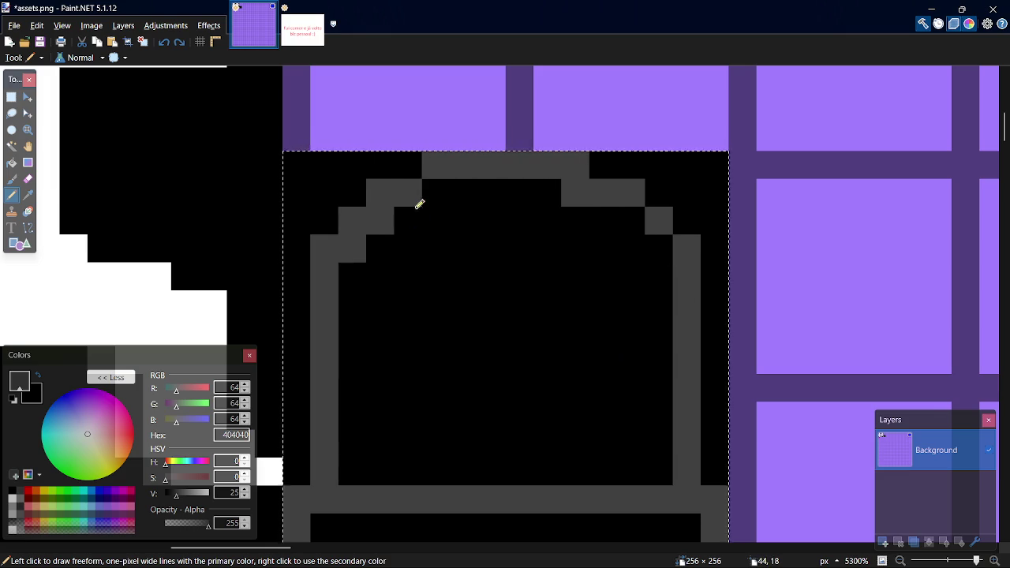
pyautogui.hotkey('ctrl', 'z')
pyautogui.click(439, 185)
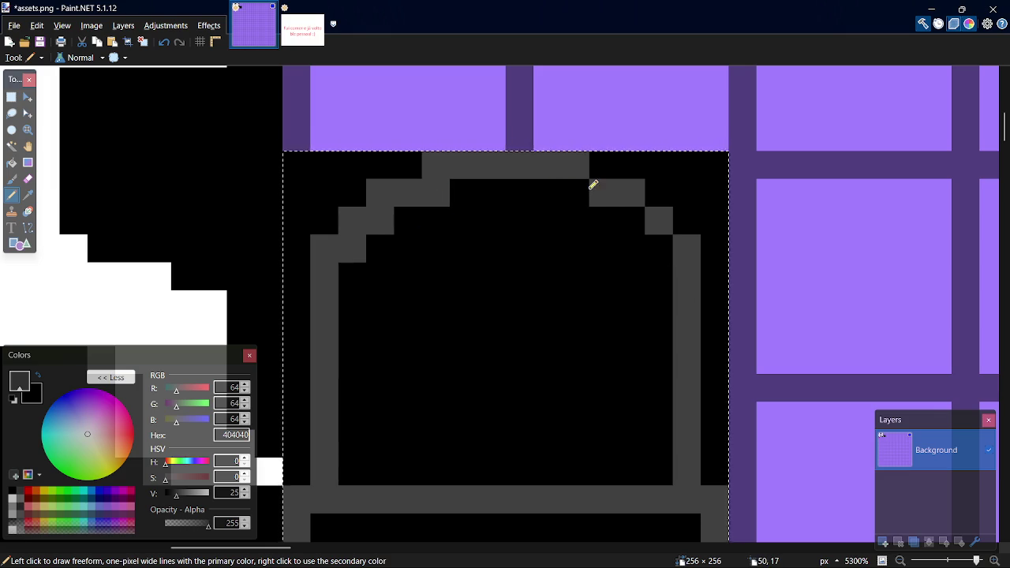
pyautogui.click(584, 189)
pyautogui.click(644, 222)
pyautogui.click(667, 246)
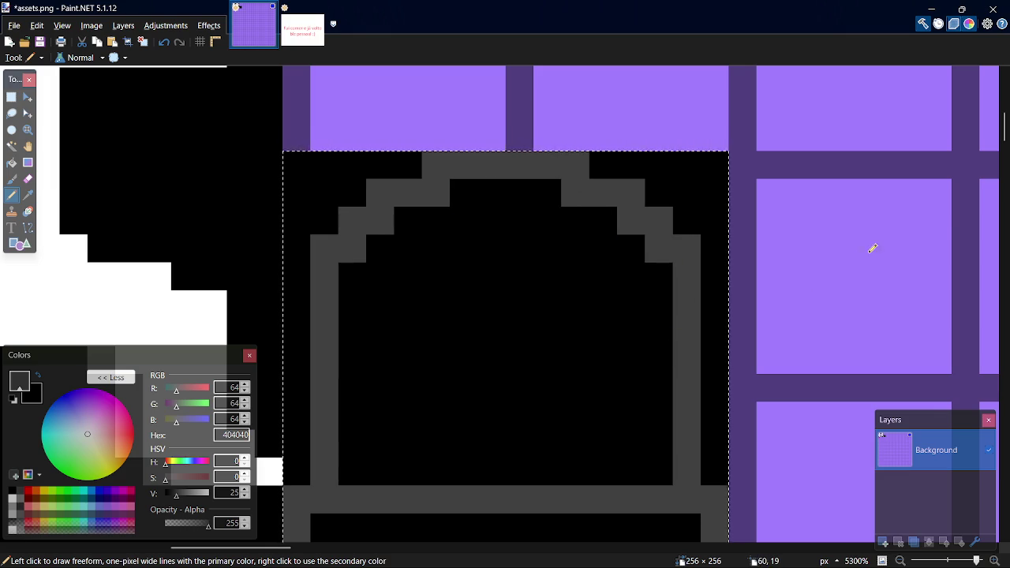
pyautogui.scroll(-2, 451, 282)
pyautogui.scroll(1, 451, 282)
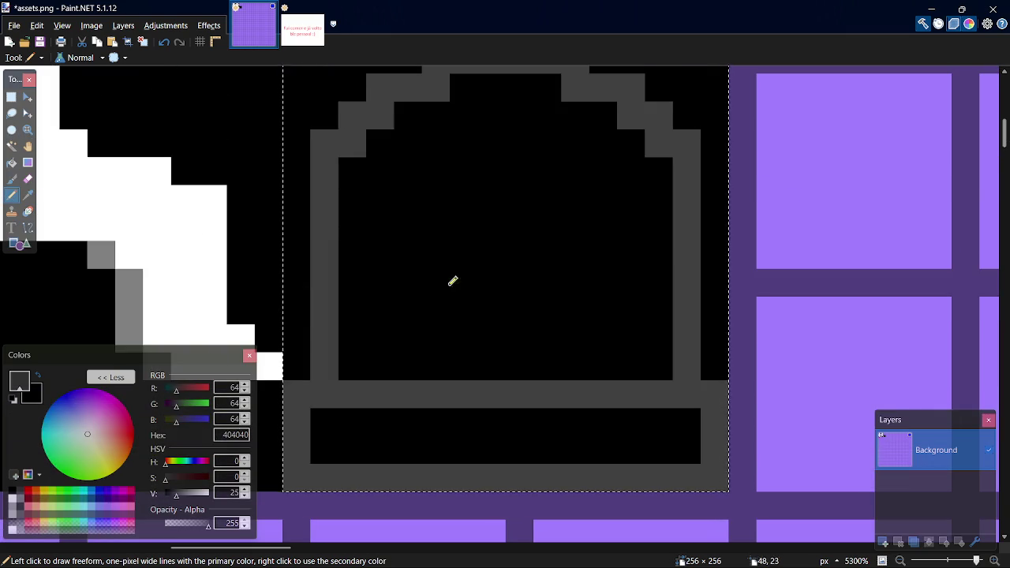
# Fill the arch interior with dark blue 004A7F
pyautogui.click(93, 499)
pyautogui.press('f')
pyautogui.click(390, 282)
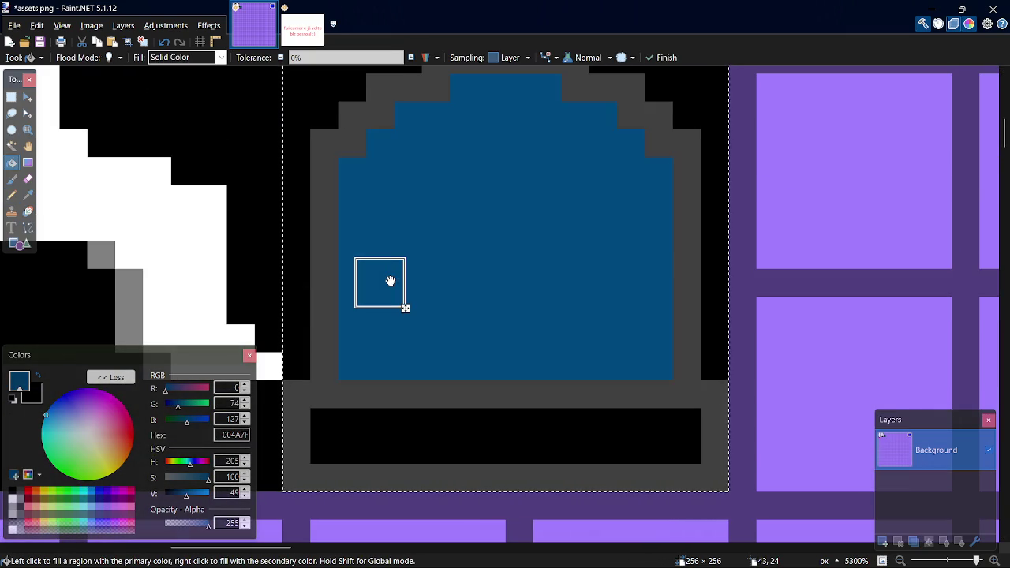
# Place a diagonal staircase of light-blue 0094FF highlight pixels along the arch's upper-left edge
pyautogui.press('p')
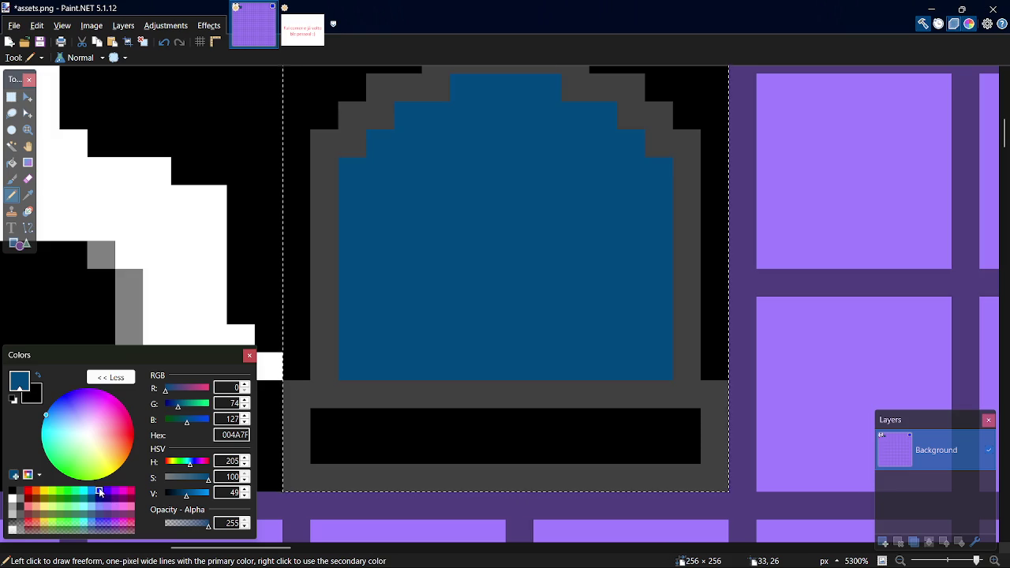
pyautogui.click(93, 488)
pyautogui.moveTo(412, 132)
pyautogui.mouseDown()
pyautogui.moveTo(428, 118)
pyautogui.moveTo(424, 149)
pyautogui.moveTo(453, 108)
pyautogui.mouseUp()
pyautogui.hotkey('ctrl', 'z')
pyautogui.hotkey('ctrl', 'z')
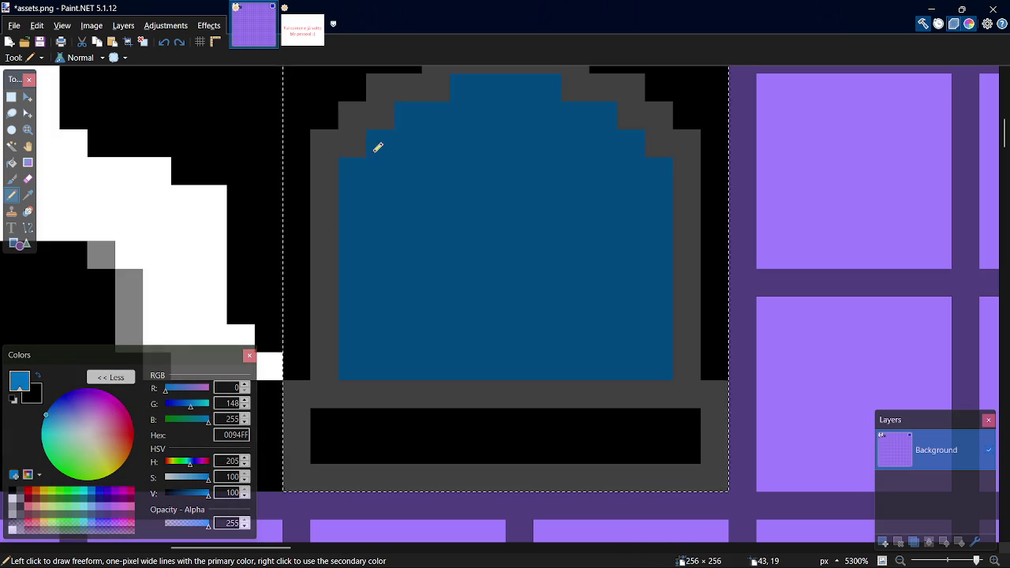
pyautogui.click(379, 144)
pyautogui.click(408, 115)
pyautogui.click(352, 171)
pyautogui.click(438, 112)
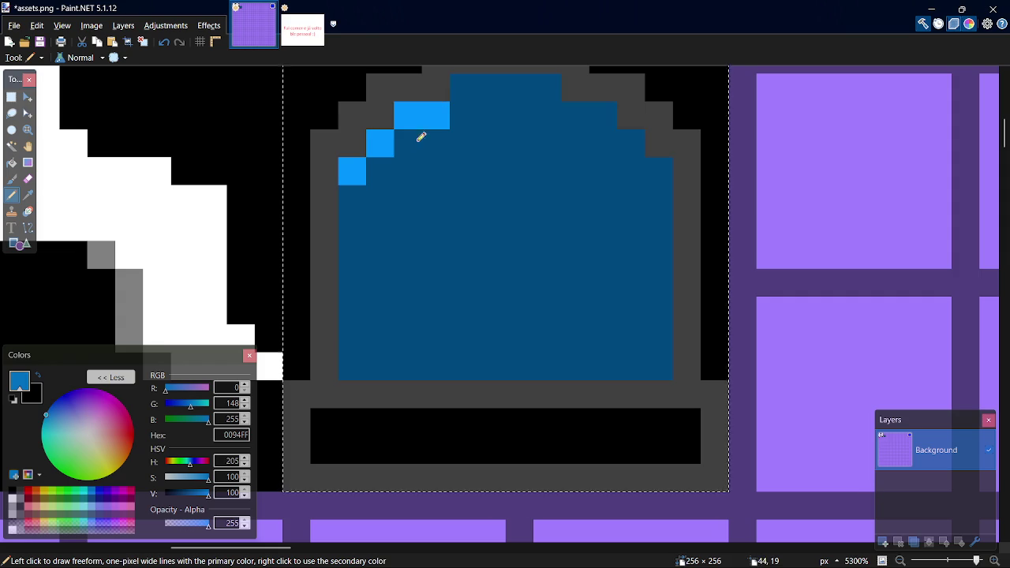
pyautogui.click(381, 170)
pyautogui.click(408, 144)
pyautogui.click(349, 190)
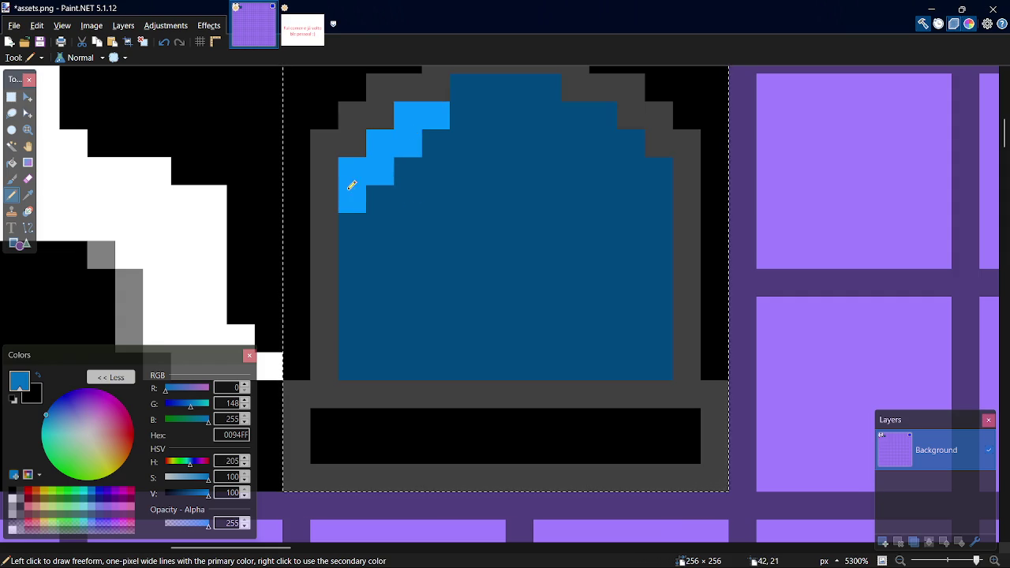
# Rework the highlight's ends, redrawing its steps down-left along the arch edge
pyautogui.click(457, 115)
pyautogui.click(463, 90)
pyautogui.click(492, 88)
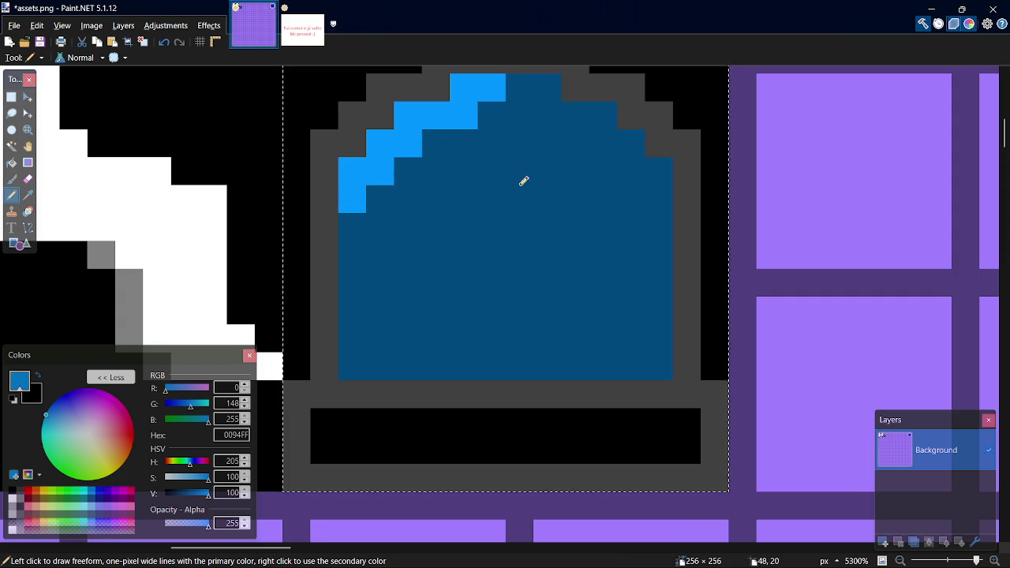
pyautogui.hotkey('ctrl', 'z')
pyautogui.hotkey('ctrl', 'z')
pyautogui.hotkey('ctrl', 'z')
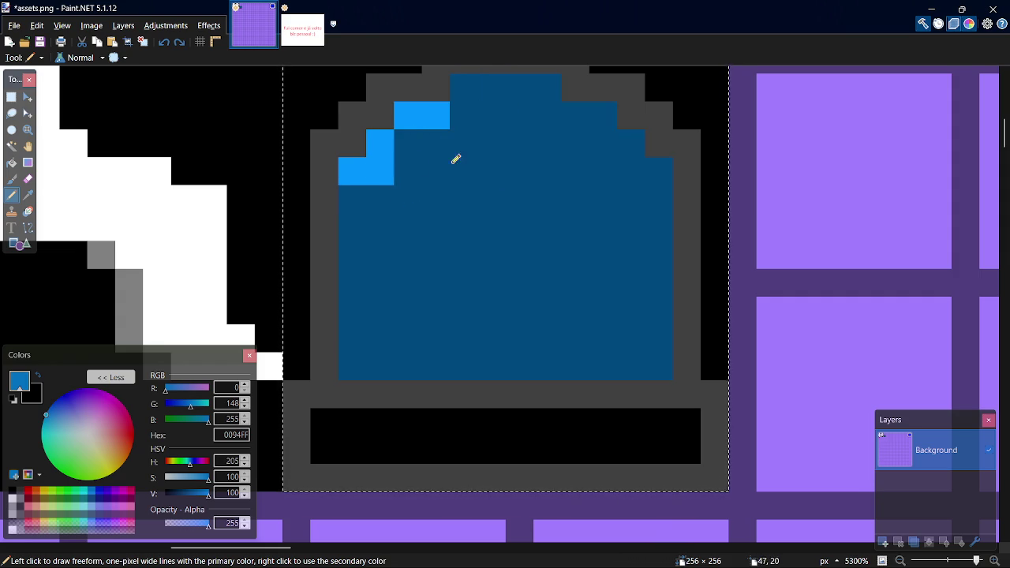
pyautogui.hotkey('ctrl', 'z')
pyautogui.click(408, 142)
pyautogui.click(382, 170)
pyautogui.click(353, 198)
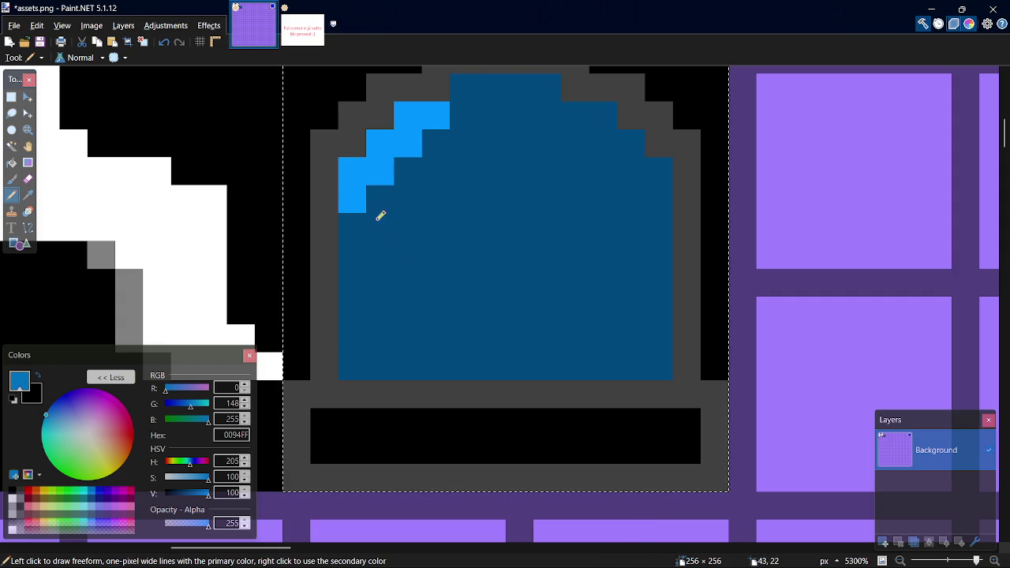
# Paint the base bar grey 808080 with a light-grey A0A0A0 strip along its top
pyautogui.click(21, 504)
pyautogui.moveTo(323, 450)
pyautogui.mouseDown()
pyautogui.moveTo(328, 427)
pyautogui.moveTo(494, 413)
pyautogui.moveTo(684, 424)
pyautogui.moveTo(494, 447)
pyautogui.moveTo(344, 447)
pyautogui.mouseUp()
pyautogui.click(14, 510)
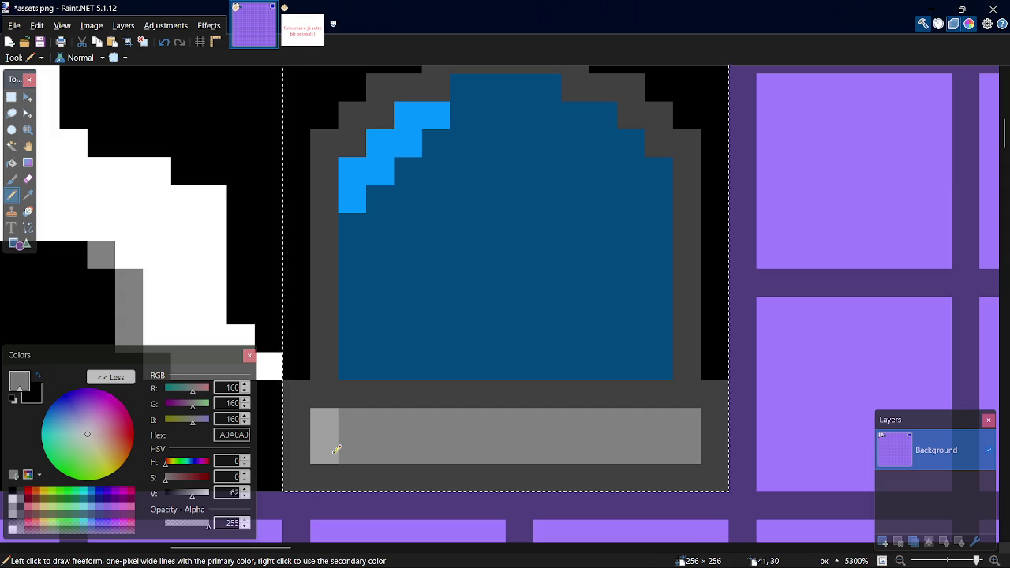
pyautogui.moveTo(336, 427); pyautogui.dragTo(536, 416)
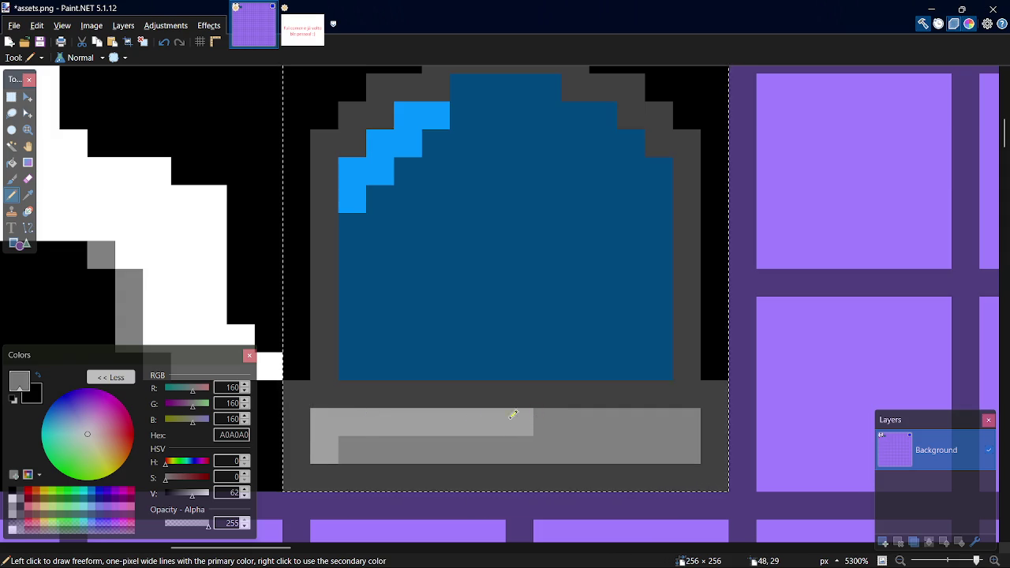
pyautogui.hotkey('ctrl', 'z')
pyautogui.moveTo(333, 422); pyautogui.dragTo(503, 429)
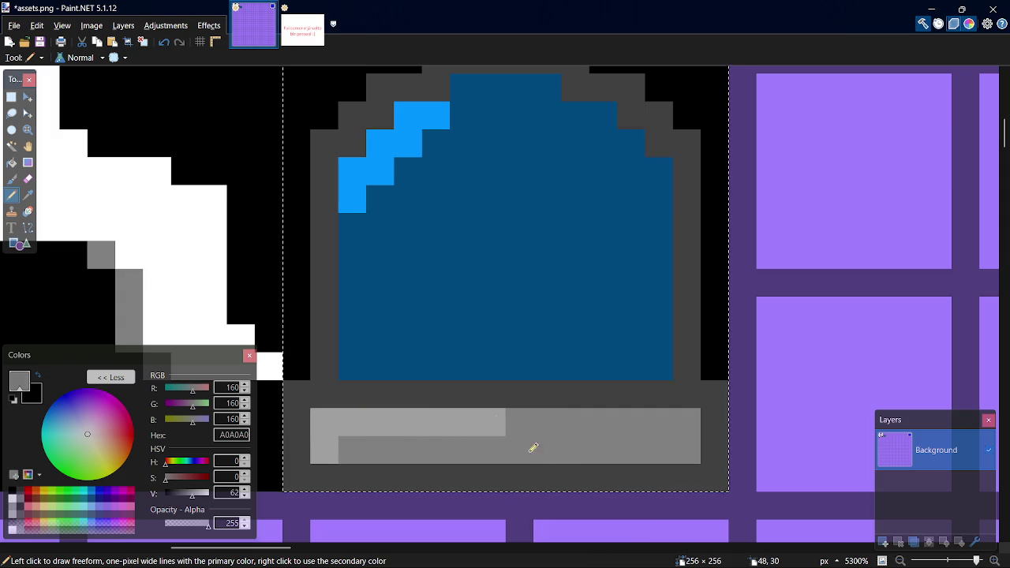
# Repaint the row above the bar in darker grey 606060
pyautogui.press('k')
pyautogui.click(360, 188)
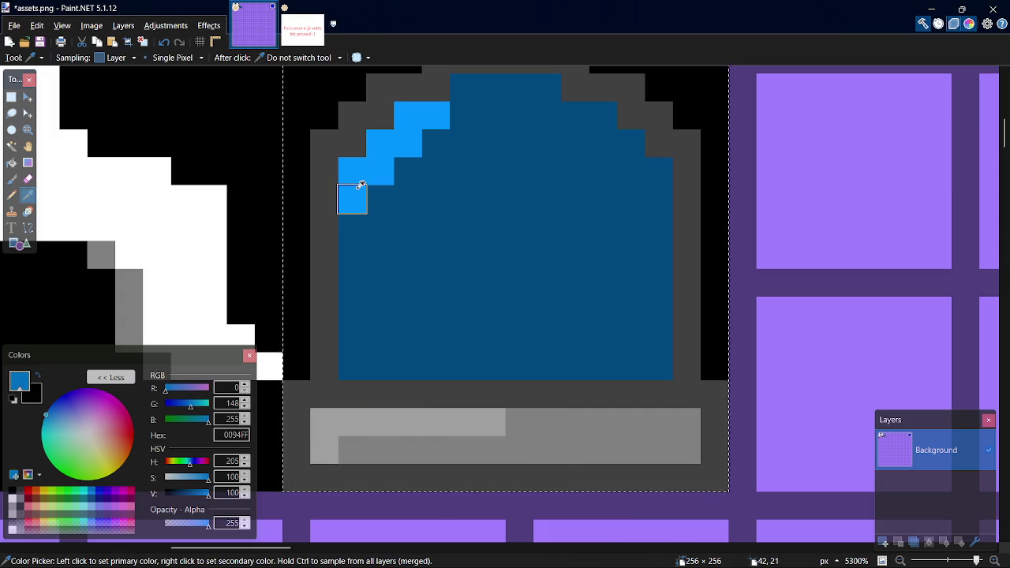
pyautogui.press('p')
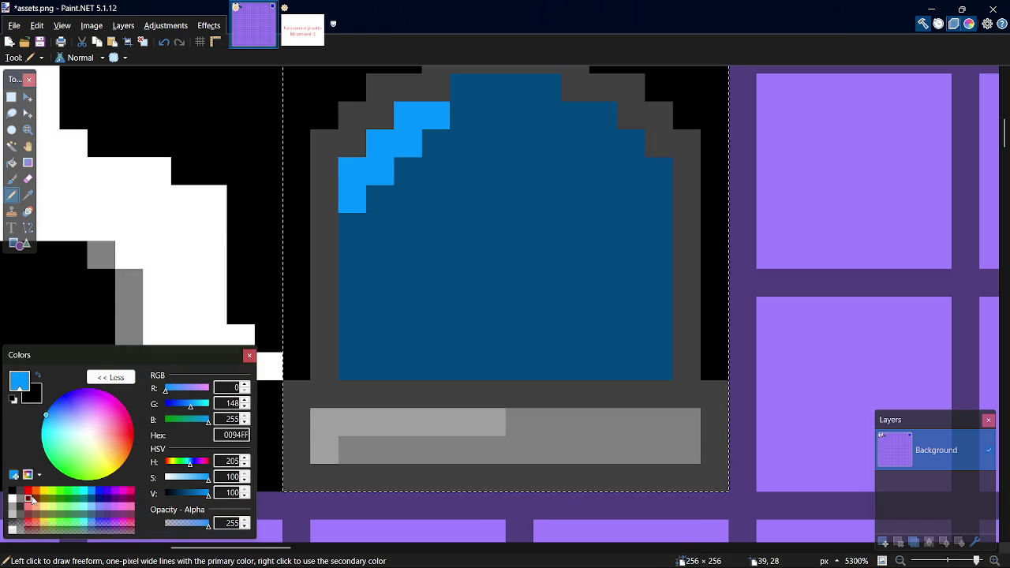
pyautogui.click(23, 514)
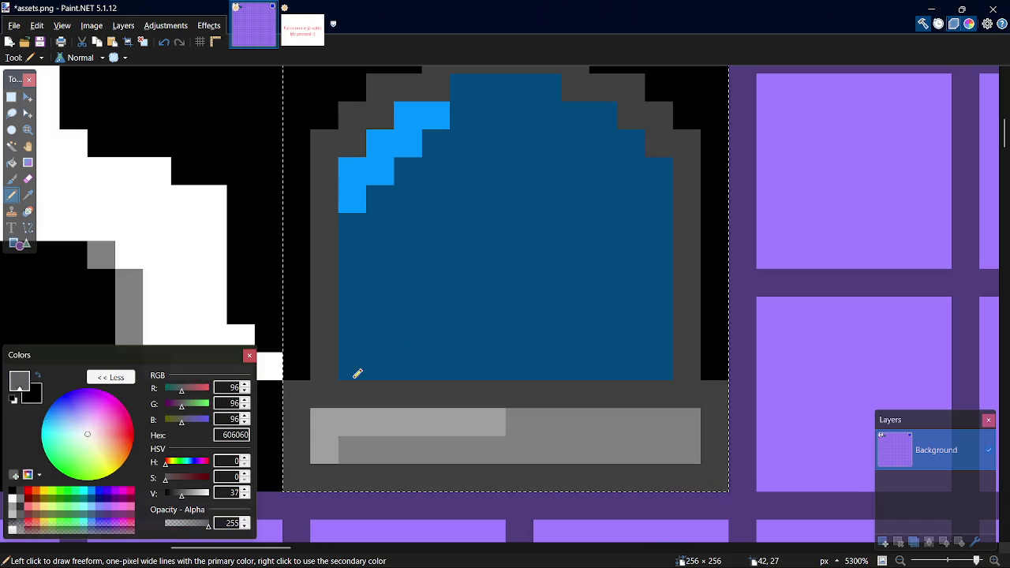
pyautogui.moveTo(295, 397); pyautogui.dragTo(665, 390)
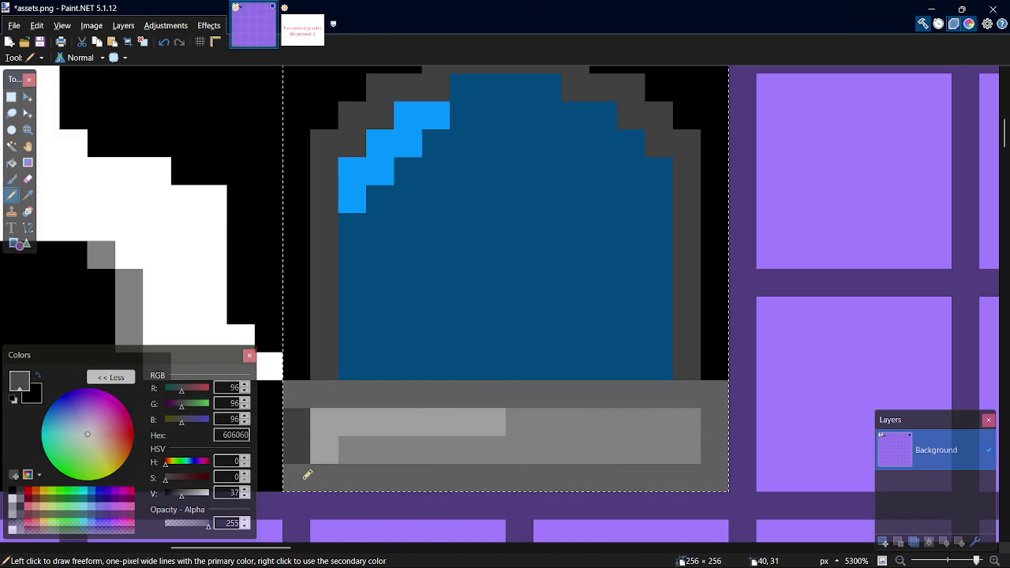
# Outline the arch's sides and stepped top in navy 00137F and save assets.png
pyautogui.click(96, 498)
pyautogui.moveTo(325, 375); pyautogui.dragTo(326, 239)
pyautogui.moveTo(338, 155); pyautogui.dragTo(389, 101)
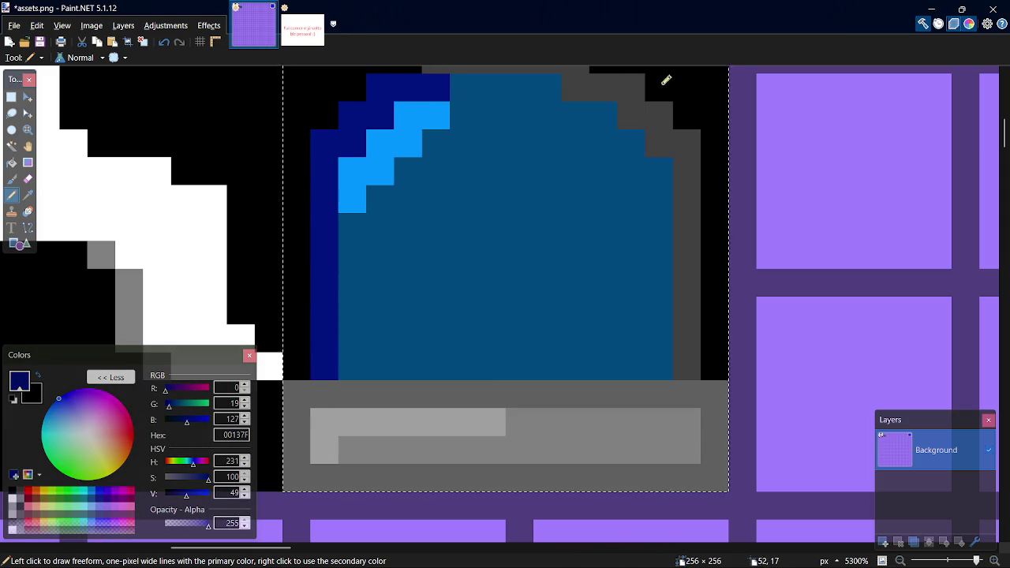
pyautogui.moveTo(696, 358)
pyautogui.mouseDown()
pyautogui.moveTo(678, 134)
pyautogui.moveTo(599, 87)
pyautogui.moveTo(581, 97)
pyautogui.mouseUp()
pyautogui.scroll(1, 581, 97)
pyautogui.moveTo(438, 120)
pyautogui.mouseDown()
pyautogui.moveTo(570, 118)
pyautogui.moveTo(581, 129)
pyautogui.mouseUp()
pyautogui.hotkey('ctrl', 's')
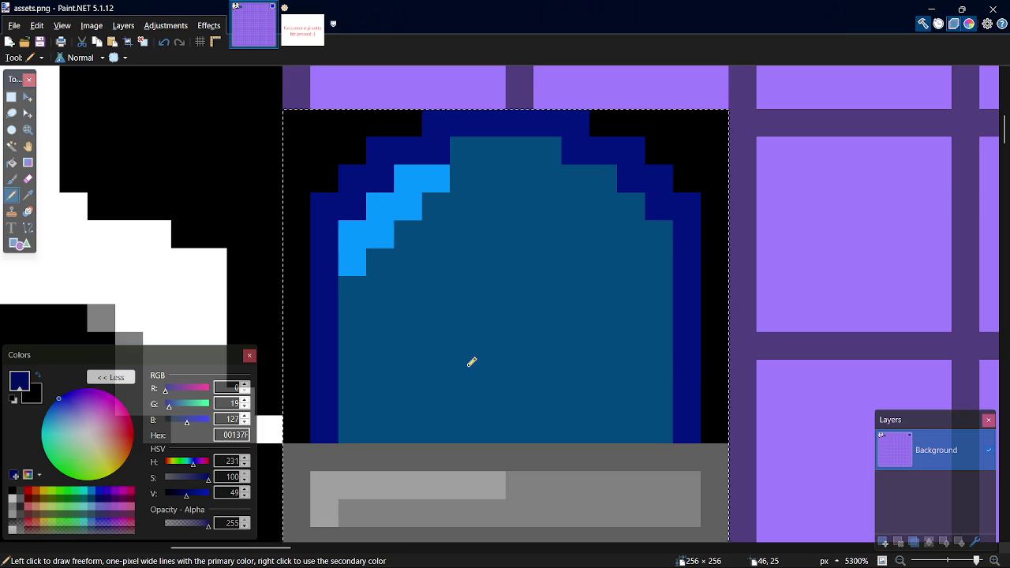
# Recolour the arch outline to darker blue 003A63 and save again
pyautogui.click(99, 498)
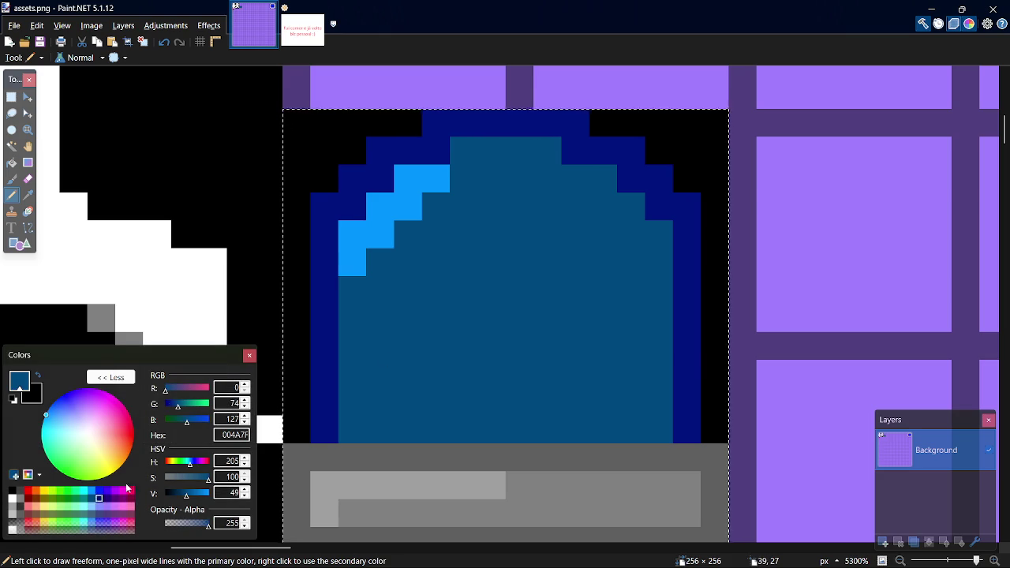
pyautogui.click(182, 495)
pyautogui.moveTo(323, 419)
pyautogui.mouseDown()
pyautogui.moveTo(323, 242)
pyautogui.moveTo(339, 203)
pyautogui.moveTo(386, 163)
pyautogui.moveTo(513, 118)
pyautogui.moveTo(582, 129)
pyautogui.moveTo(656, 169)
pyautogui.moveTo(693, 234)
pyautogui.moveTo(690, 420)
pyautogui.mouseUp()
pyautogui.hotkey('ctrl', 's')
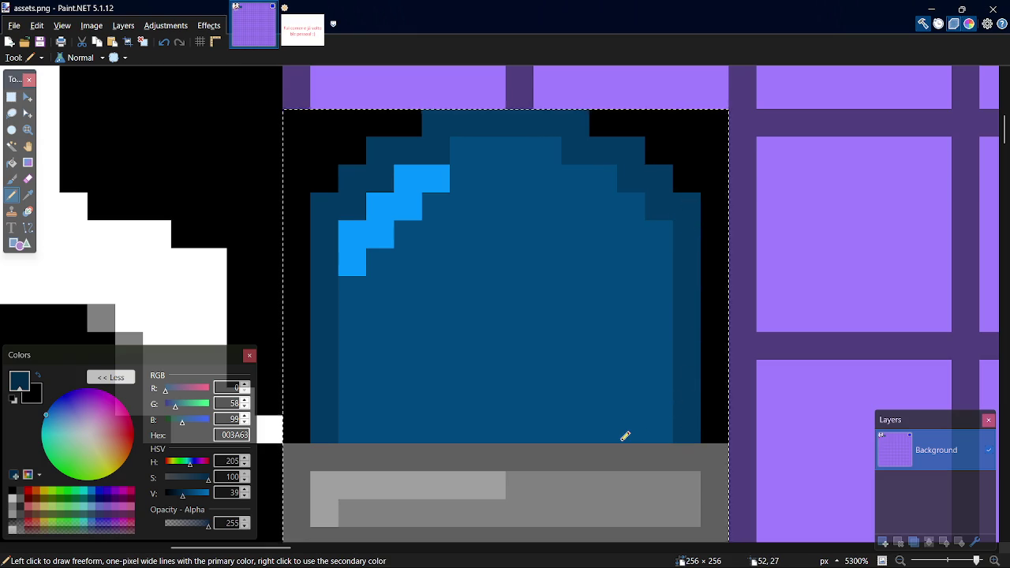
# Try blackening two grey frame-corner pixels, then undo both changes
pyautogui.press('k')
pyautogui.click(713, 429)
pyautogui.press('p')
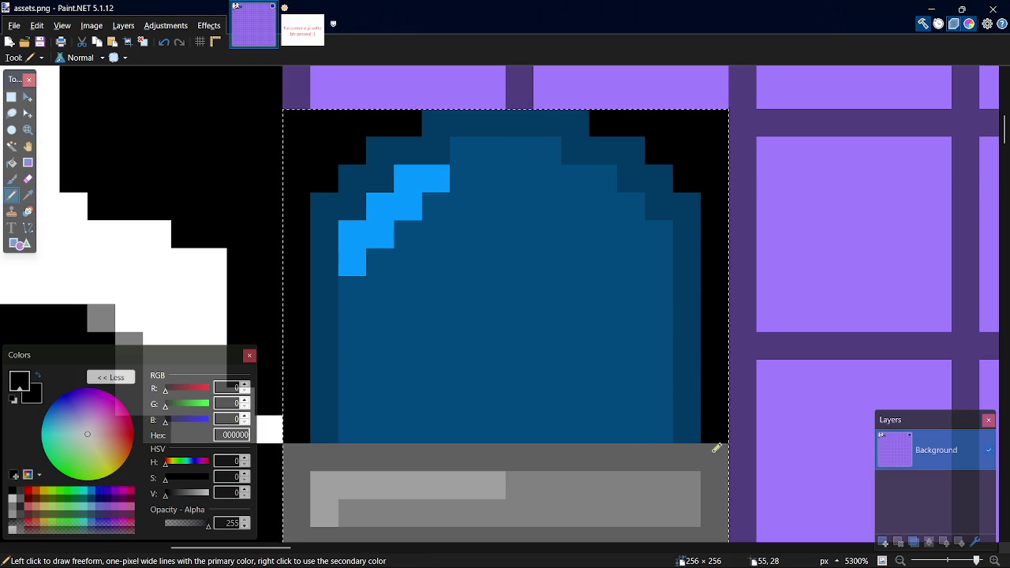
pyautogui.click(714, 452)
pyautogui.click(301, 455)
pyautogui.hotkey('ctrl', 'z')
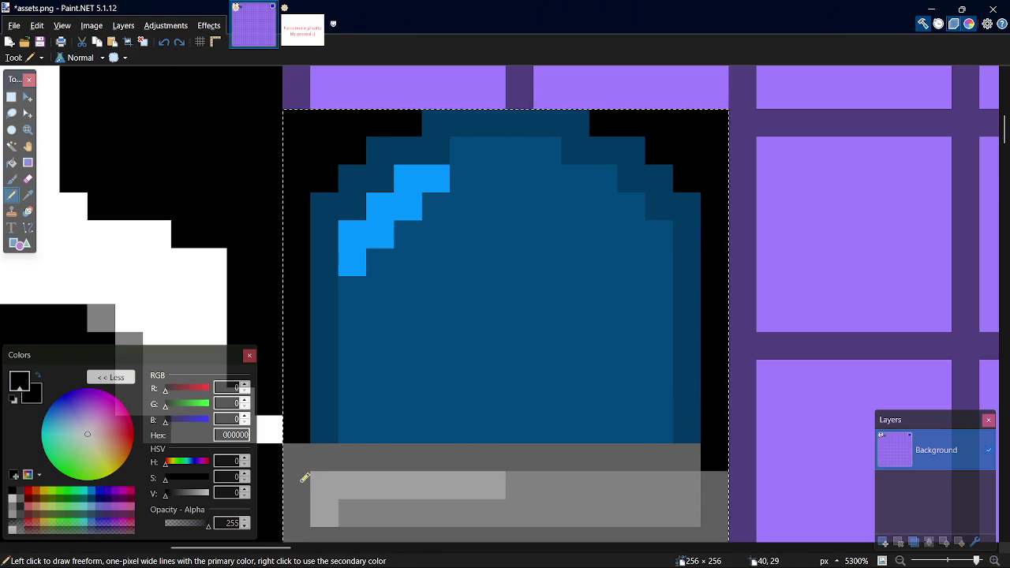
pyautogui.hotkey('ctrl', 'z')
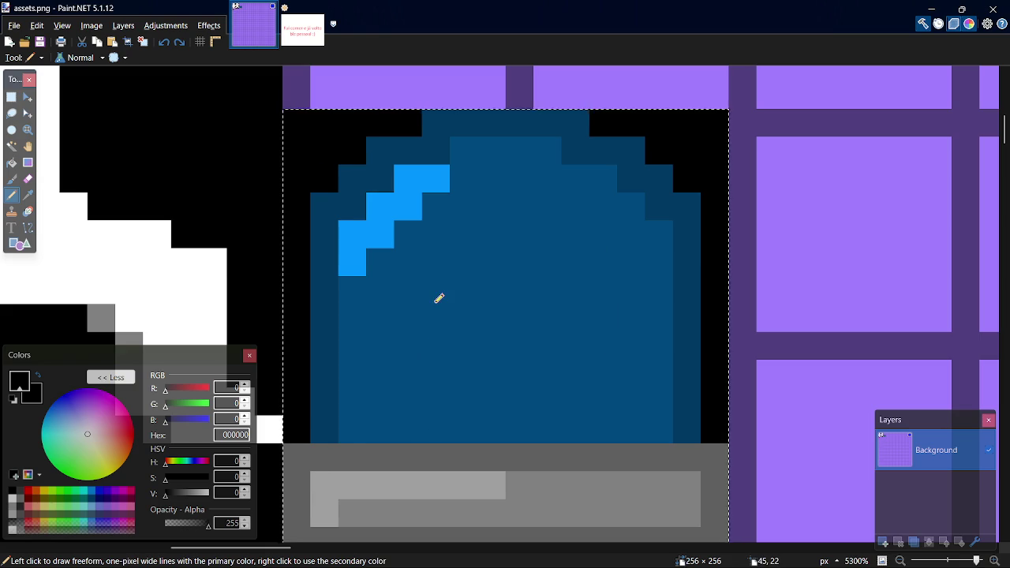
pyautogui.scroll(-4, 485, 350)
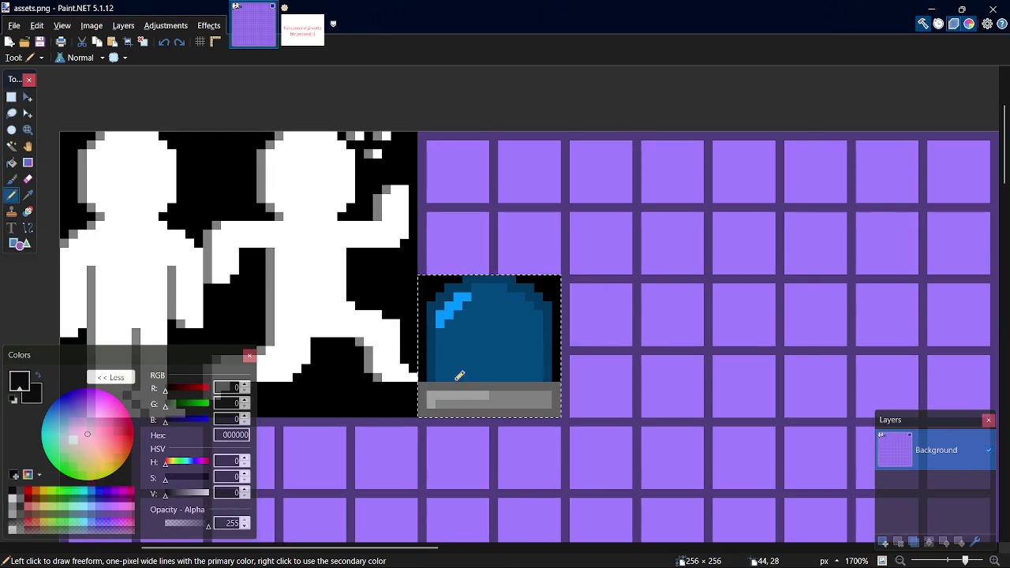
# Paste a copy of the blue button to the right of the original
pyautogui.scroll(3, 460, 376)
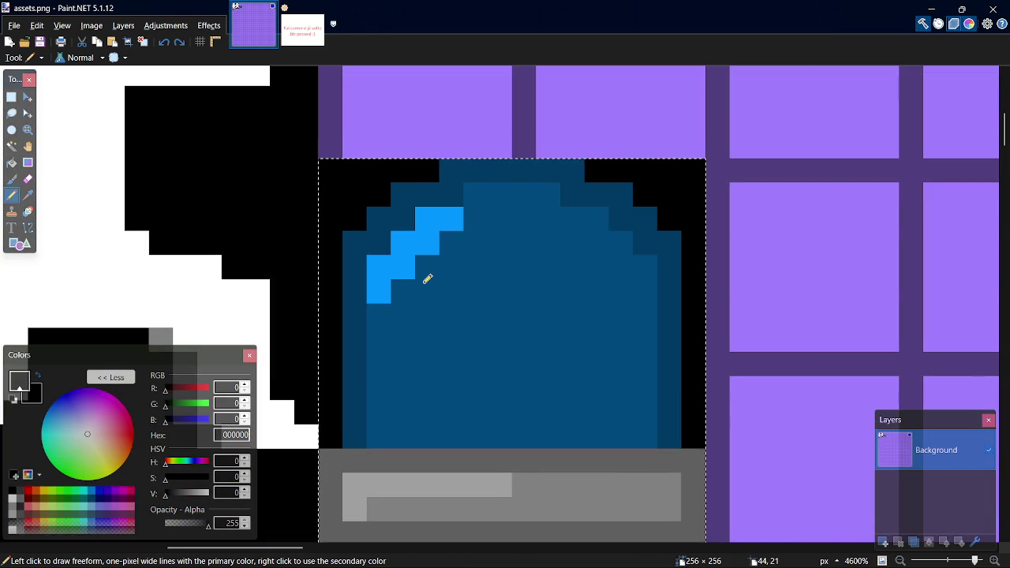
pyautogui.hotkey('ctrl', 'v')
pyautogui.moveTo(435, 293)
pyautogui.mouseDown()
pyautogui.moveTo(842, 338)
pyautogui.moveTo(686, 350)
pyautogui.mouseUp()
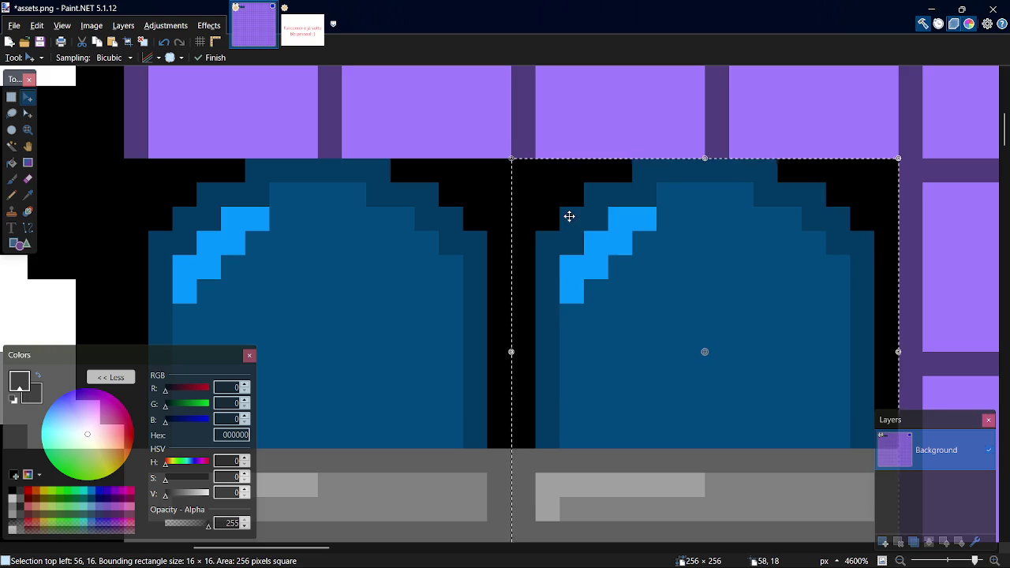
pyautogui.press('s')
pyautogui.hotkey('ctrl', 'd')
# Shift the copied button's arch down to form the pressed frame
pyautogui.moveTo(538, 168)
pyautogui.mouseDown()
pyautogui.moveTo(675, 250)
pyautogui.moveTo(863, 319)
pyautogui.moveTo(861, 301)
pyautogui.mouseUp()
pyautogui.press('m')
pyautogui.press('Down')
pyautogui.press('Down')
pyautogui.press('Down')
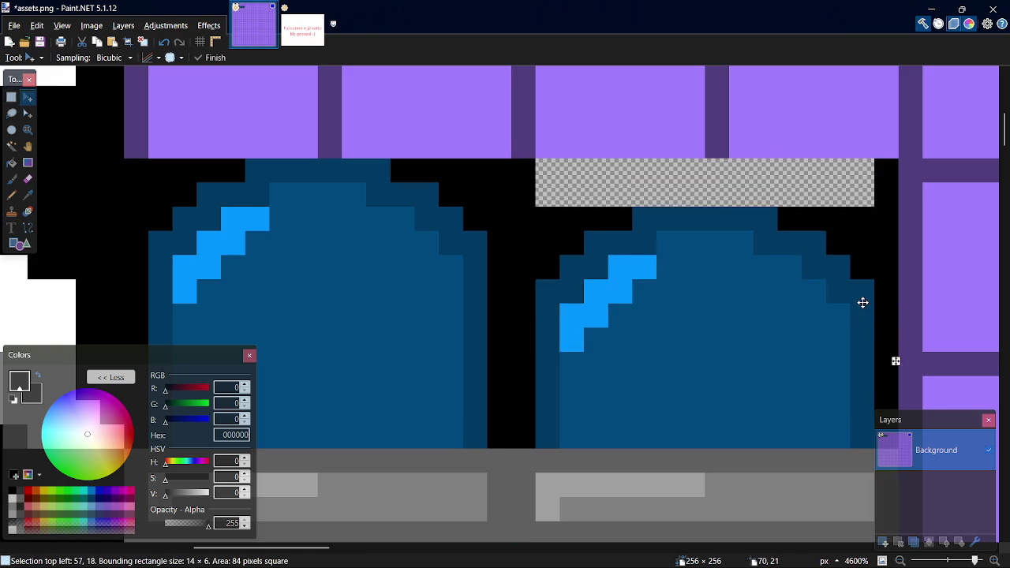
pyautogui.press('s')
pyautogui.click(804, 312)
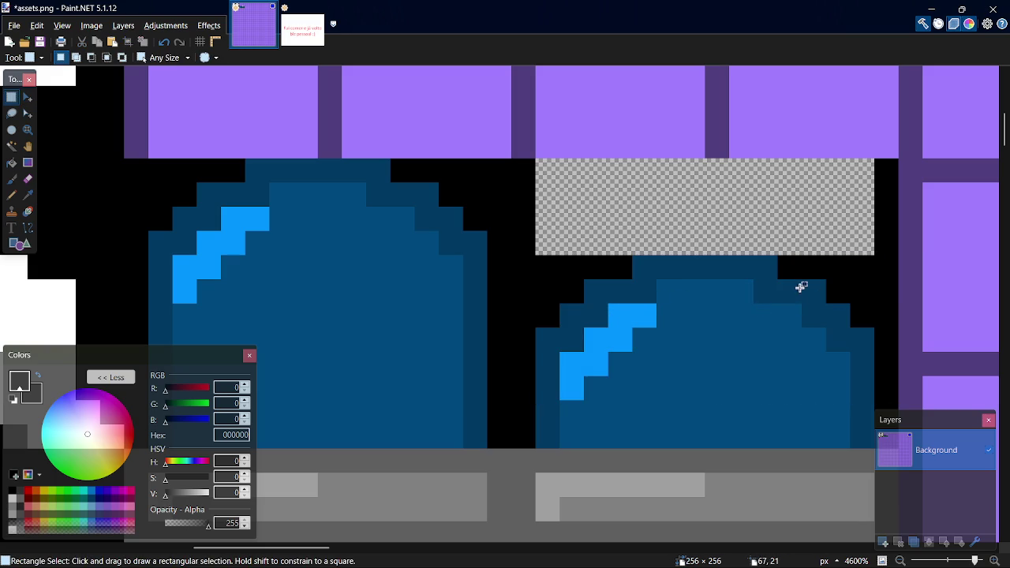
pyautogui.moveTo(811, 295); pyautogui.dragTo(822, 438)
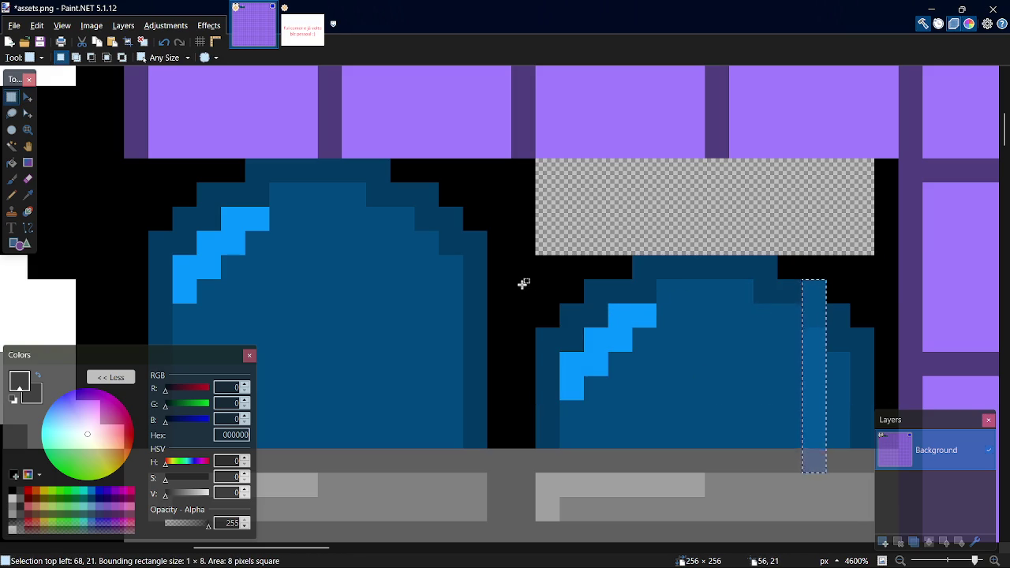
pyautogui.moveTo(541, 268)
pyautogui.mouseDown()
pyautogui.moveTo(604, 264)
pyautogui.moveTo(813, 348)
pyautogui.moveTo(861, 387)
pyautogui.mouseUp()
pyautogui.press('m')
pyautogui.press('Down')
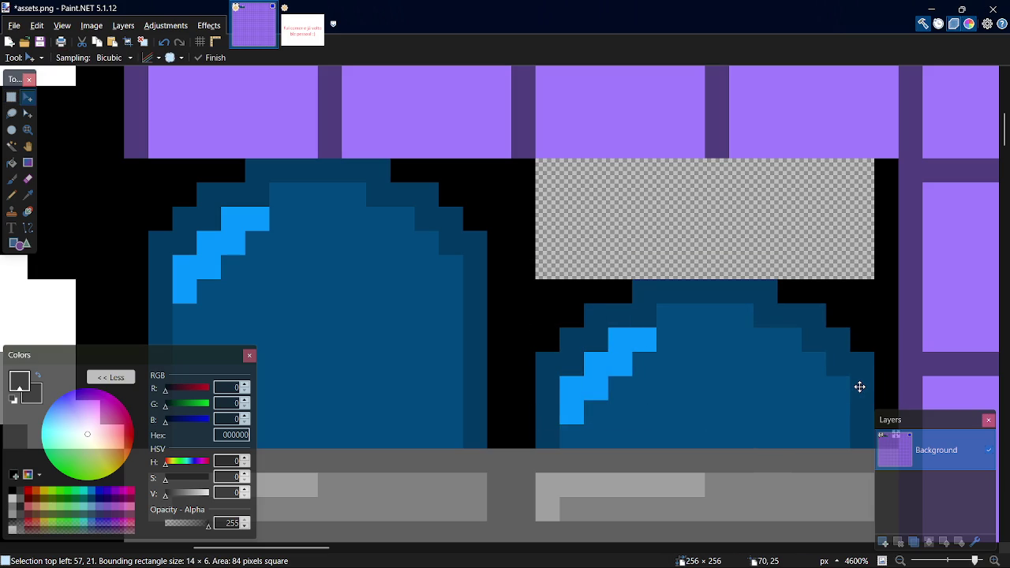
pyautogui.press('s')
pyautogui.hotkey('ctrl', 'd')
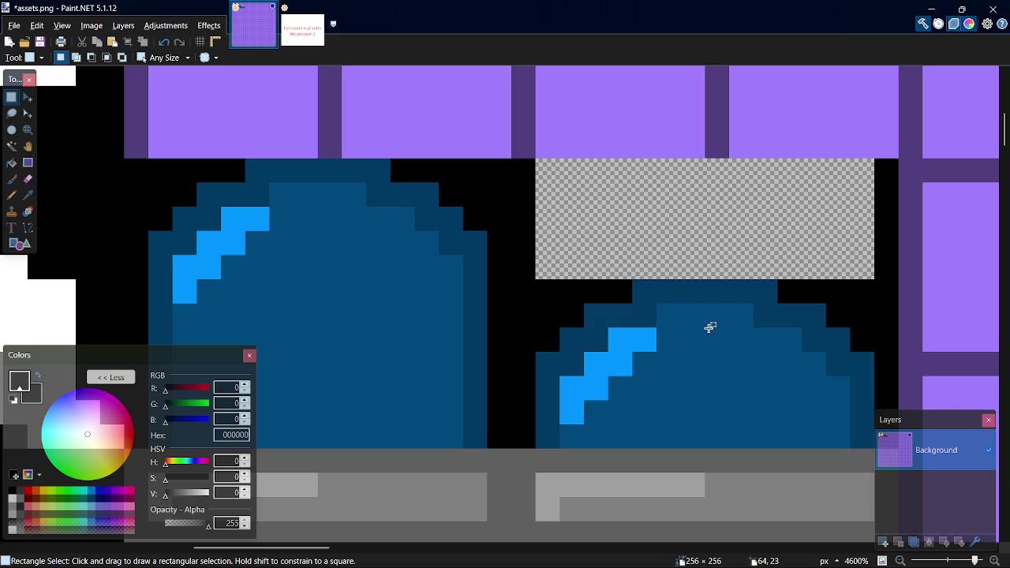
# Bucket-fill the transparent gap above the pressed arch with black and save assets.png
pyautogui.press('k')
pyautogui.press('f')
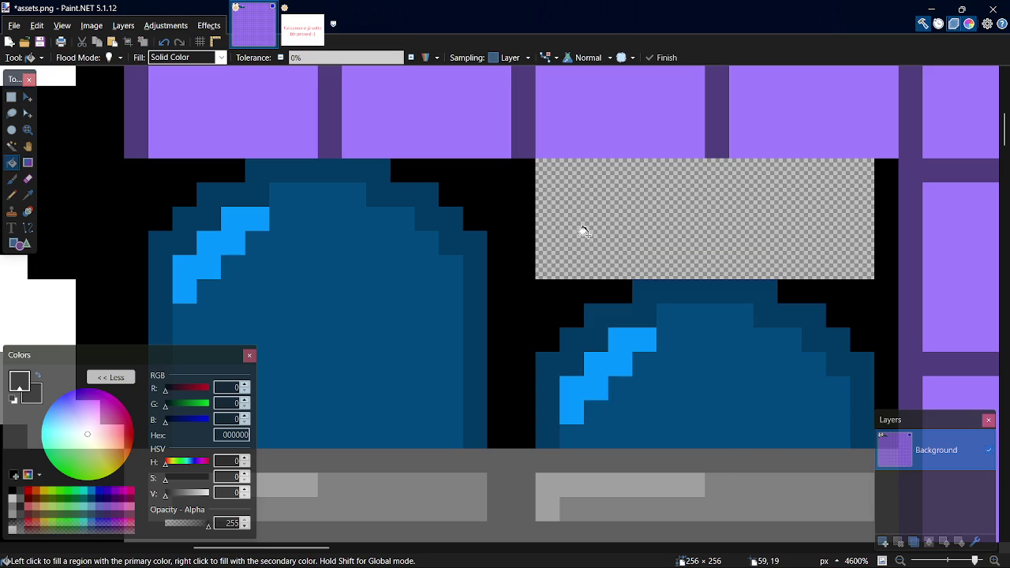
pyautogui.click(600, 225)
pyautogui.hotkey('ctrl', 's')
pyautogui.scroll(-1, 539, 408)
pyautogui.scroll(4, 538, 408)
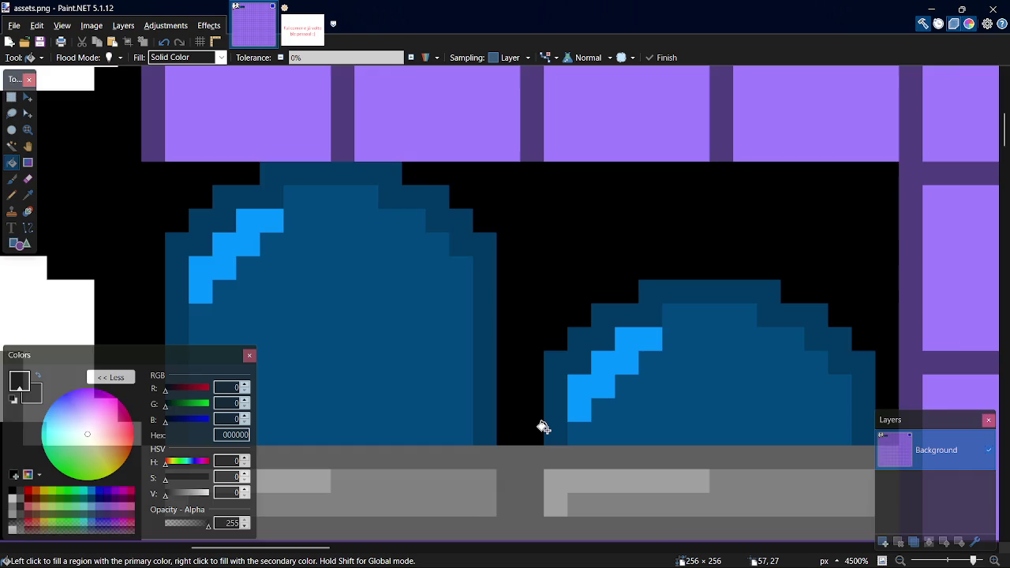
pyautogui.scroll(-5, 541, 419)
pyautogui.scroll(-5, 544, 427)
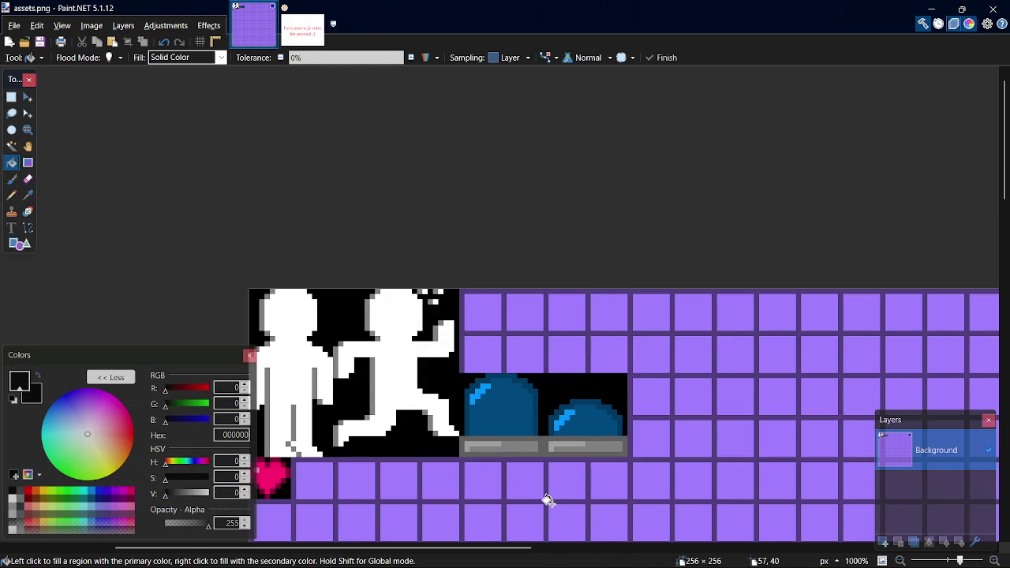
pyautogui.hotkey('alt', 'Tab')
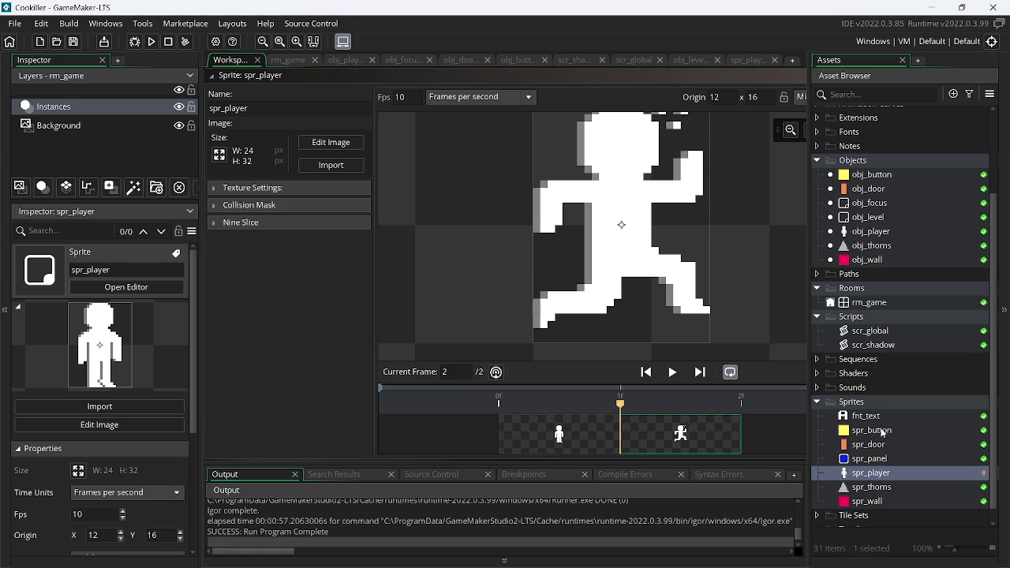
# Import assets.png as the image of spr_button
pyautogui.doubleClick(871, 430)
pyautogui.click(331, 165)
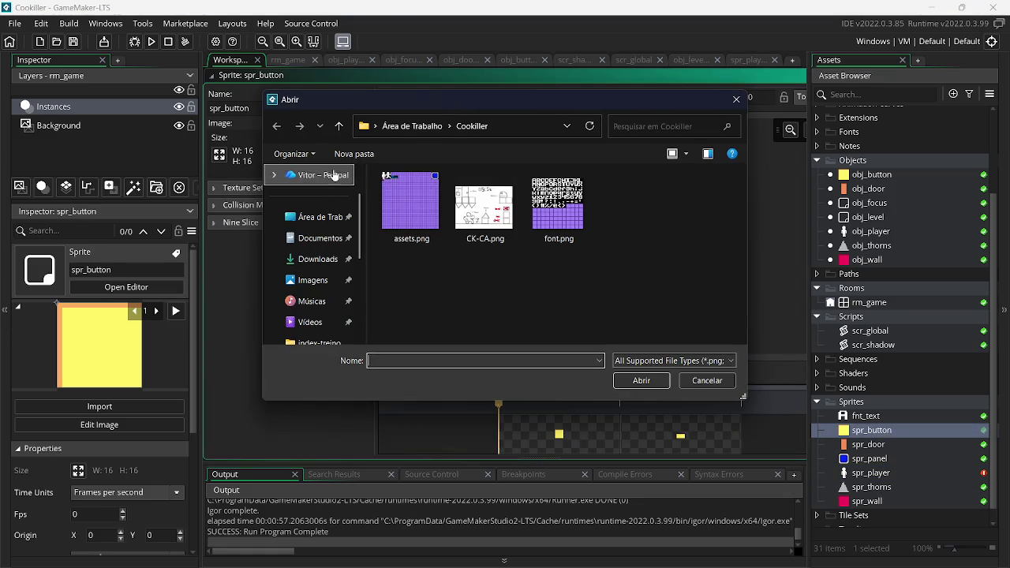
pyautogui.doubleClick(390, 193)
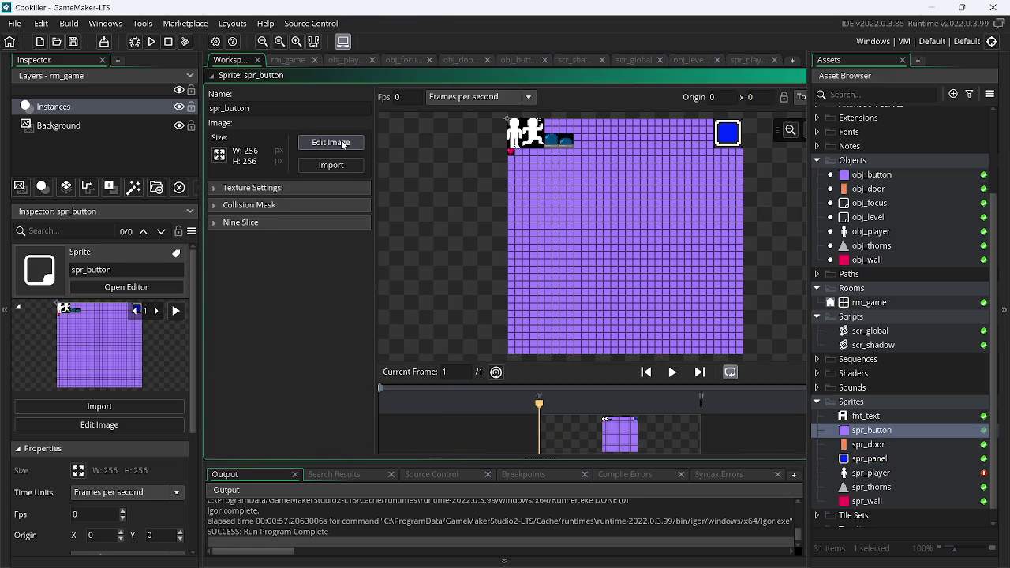
# In the sprite image editor, start Convert to Frames with a 16-pixel frame height
pyautogui.click(332, 142)
pyautogui.click(360, 23)
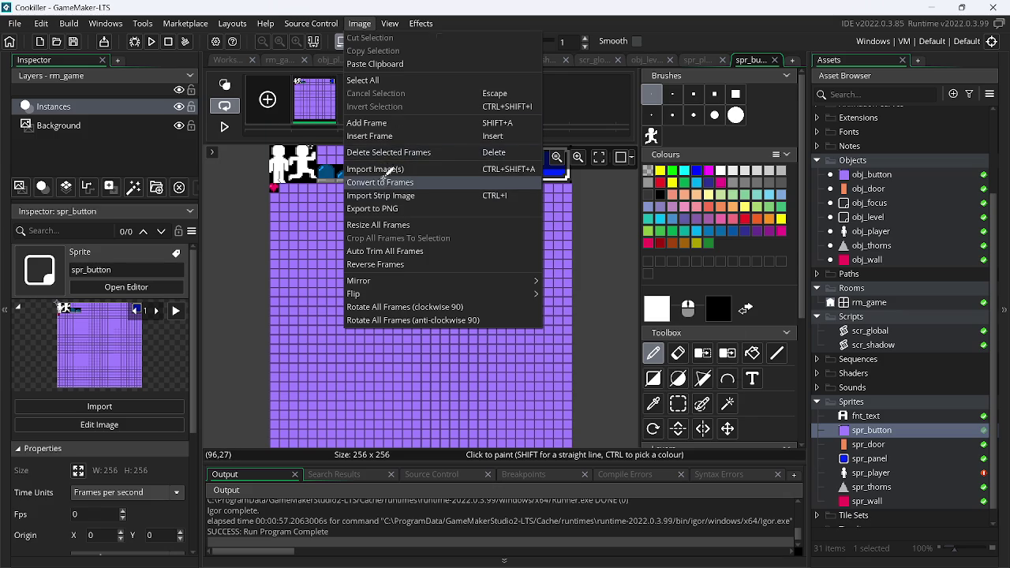
pyautogui.click(387, 182)
pyautogui.click(440, 166)
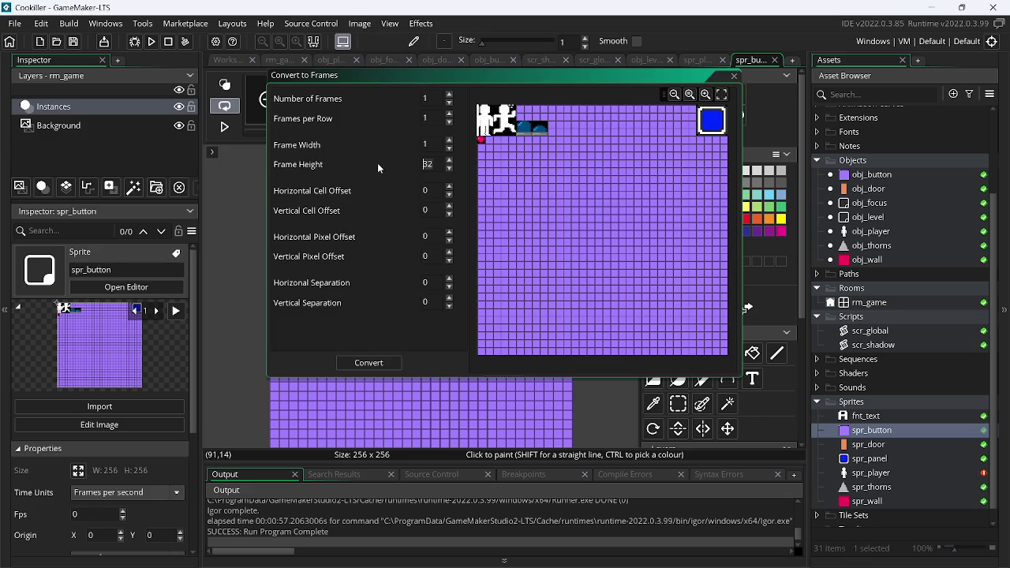
pyautogui.write('16')
pyautogui.click(409, 142)
pyautogui.write('6')
# Align the 16×16 frame box on the button and cut the sheet into 2 frames
pyautogui.click(450, 187)
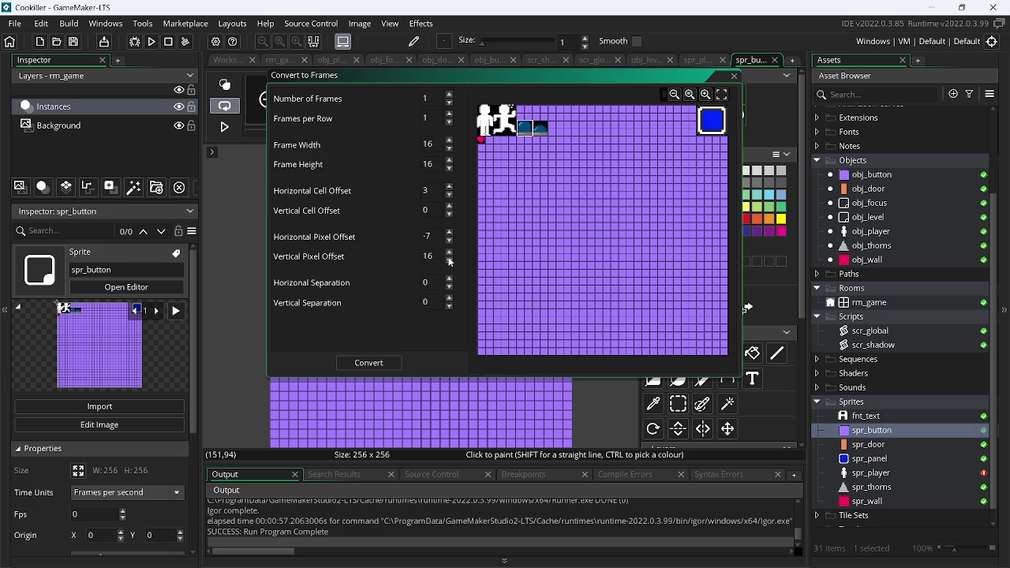
pyautogui.click(443, 260)
pyautogui.write('15')
pyautogui.scroll(5, 526, 147)
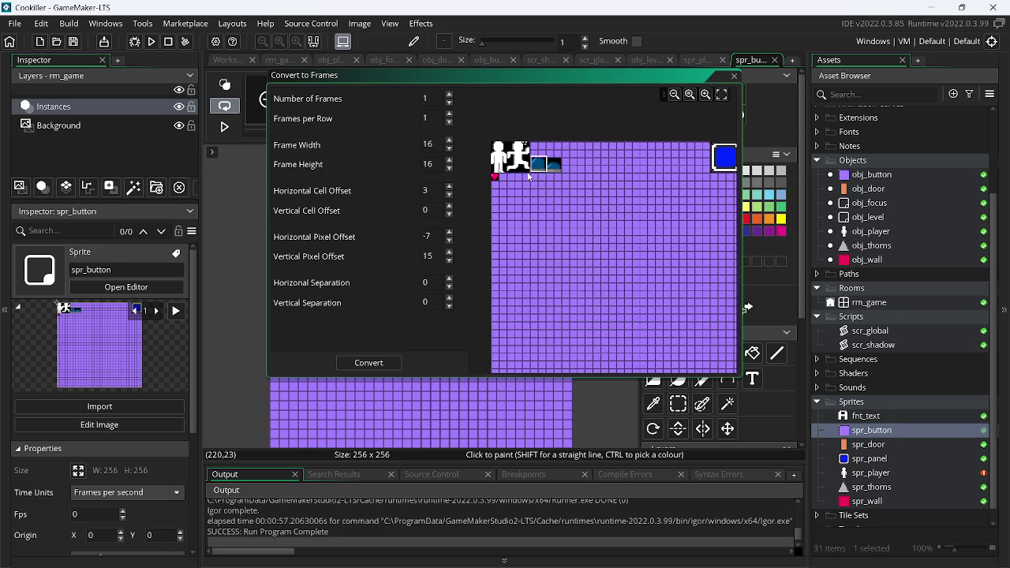
pyautogui.scroll(2, 467, 225)
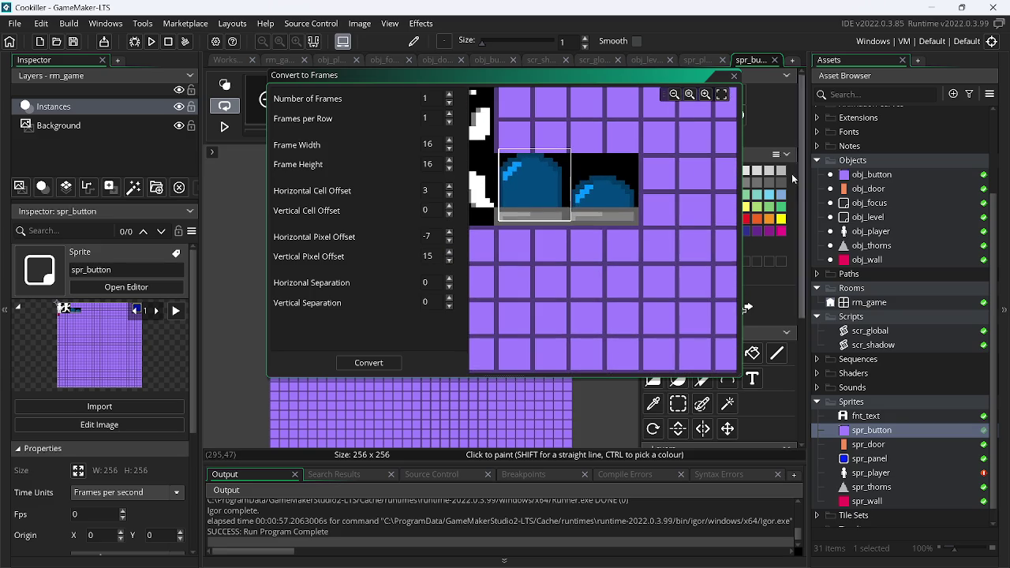
pyautogui.click(450, 253)
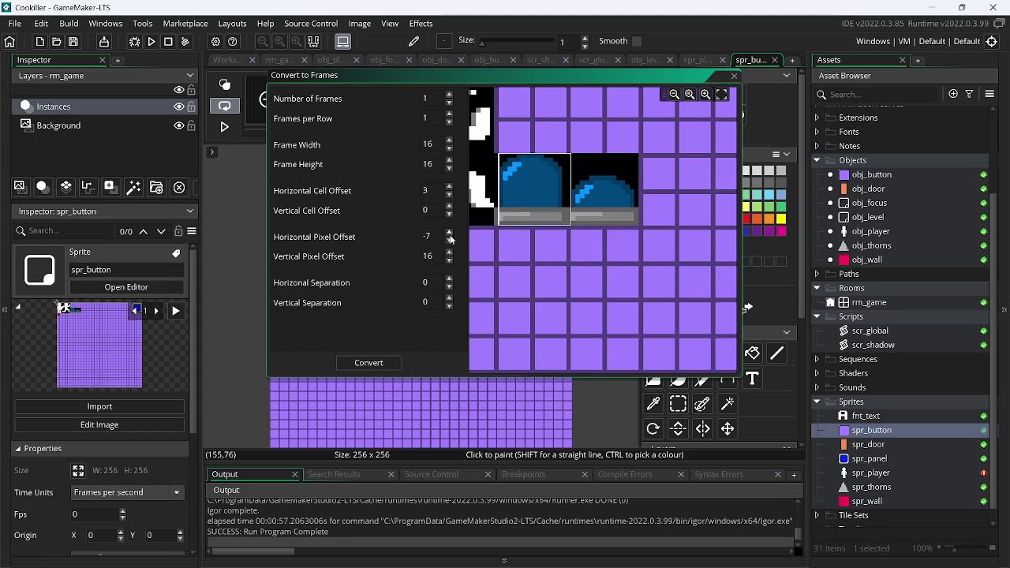
pyautogui.click(450, 245)
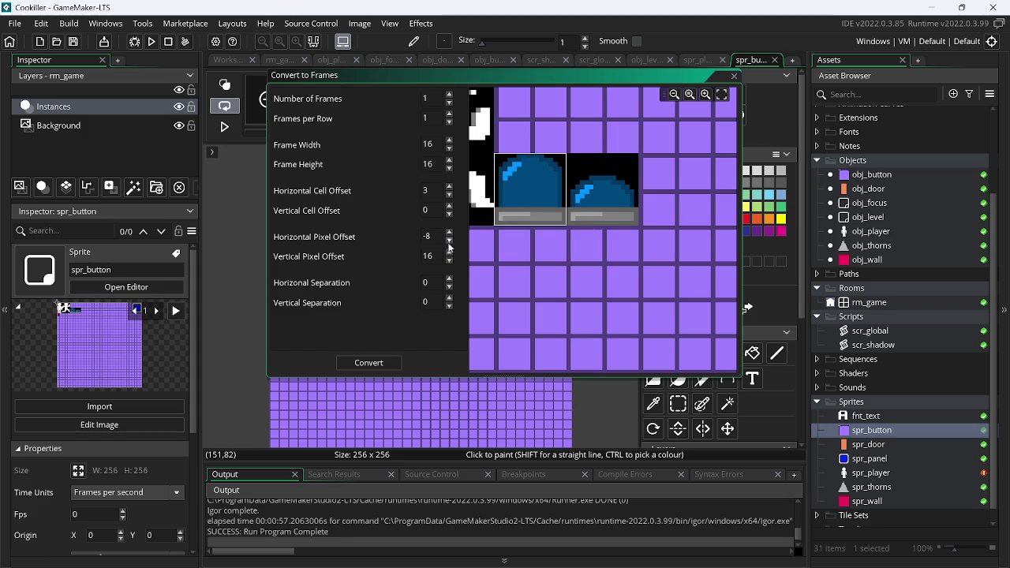
pyautogui.click(450, 115)
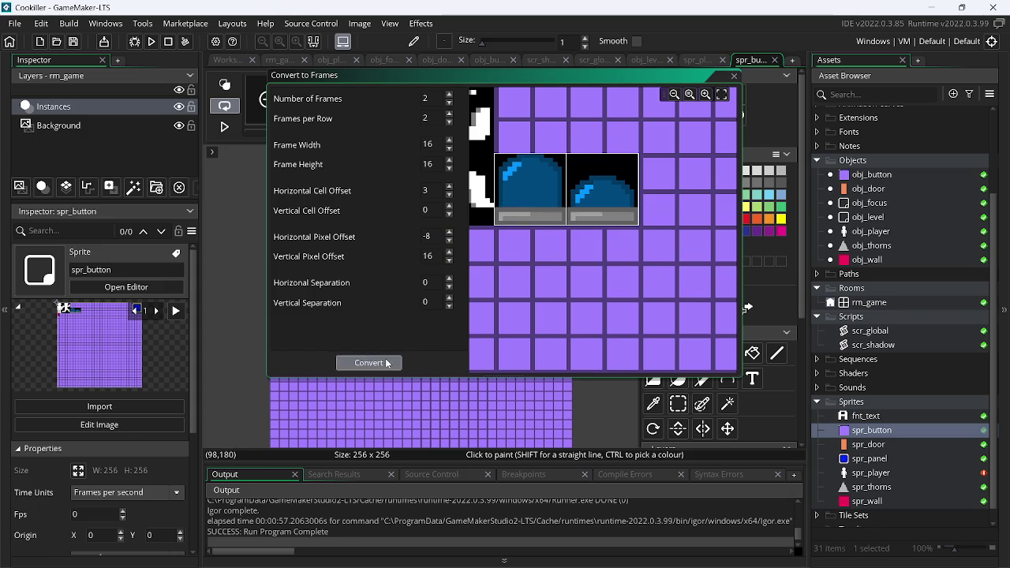
pyautogui.click(369, 362)
pyautogui.click(703, 353)
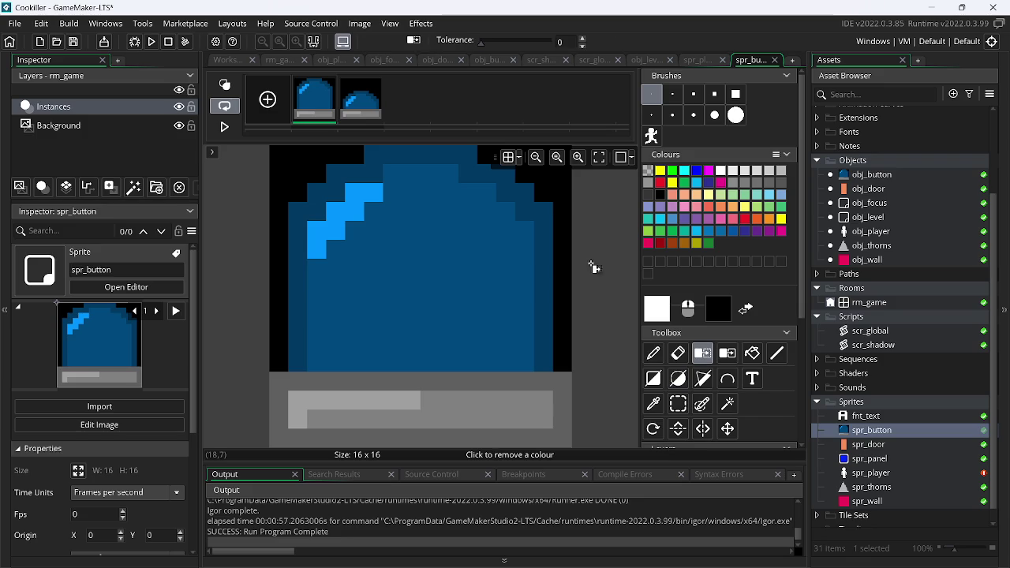
# Make the black background transparent in both spr_button frames
pyautogui.click(568, 186)
pyautogui.click(357, 110)
pyautogui.click(544, 183)
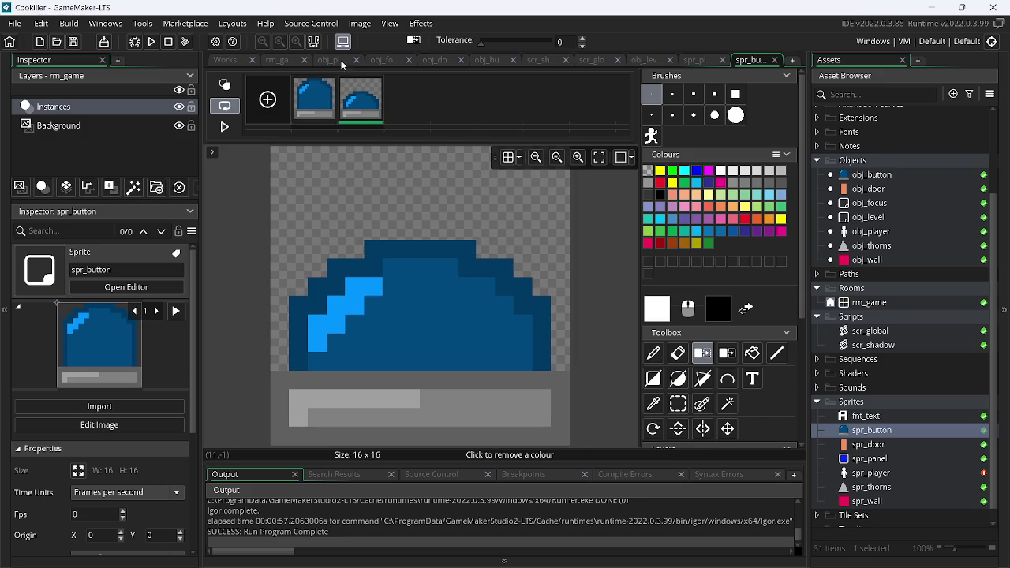
# Run the game and walk and jump the player toward the platform near the button
pyautogui.click(158, 45)
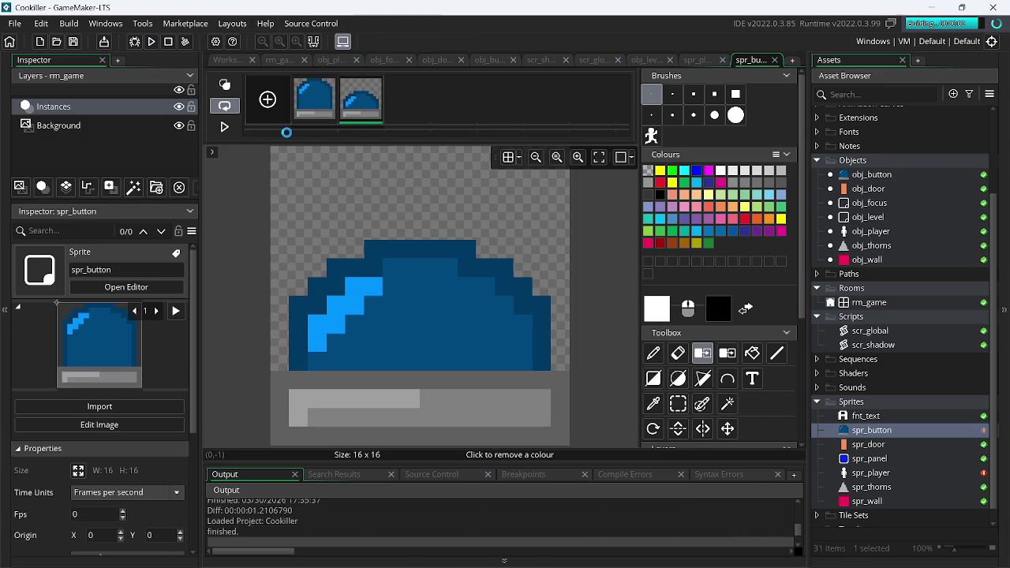
pyautogui.press('Left')
pyautogui.press('Right')
pyautogui.press('Up')
pyautogui.press('Left')
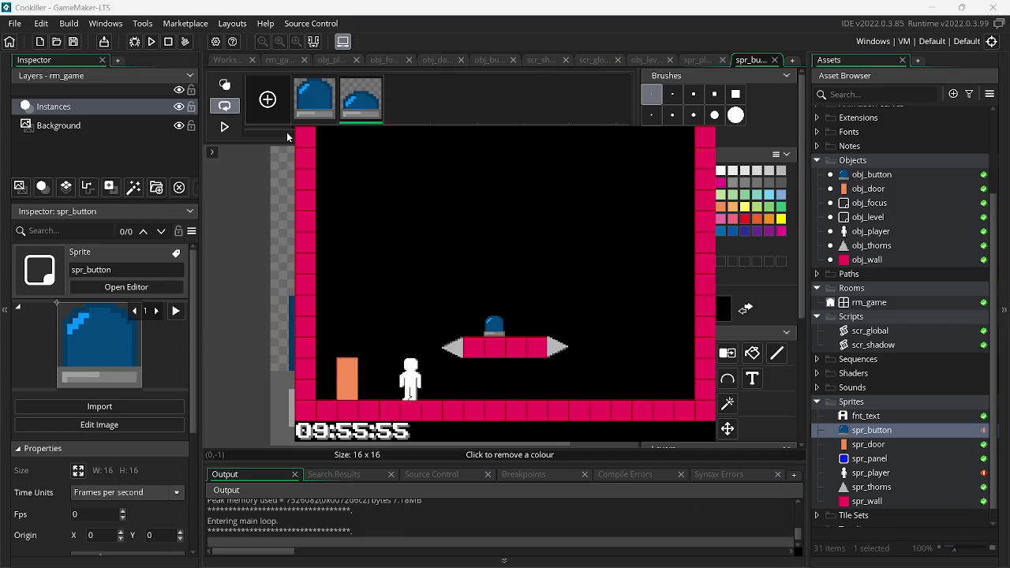
pyautogui.press('Up')
pyautogui.press('Right')
pyautogui.press('Right')
pyautogui.press('Up')
pyautogui.press('Left')
# Keep running and jumping toward the door, then close the game and start another run
pyautogui.press('Right')
pyautogui.press('Left')
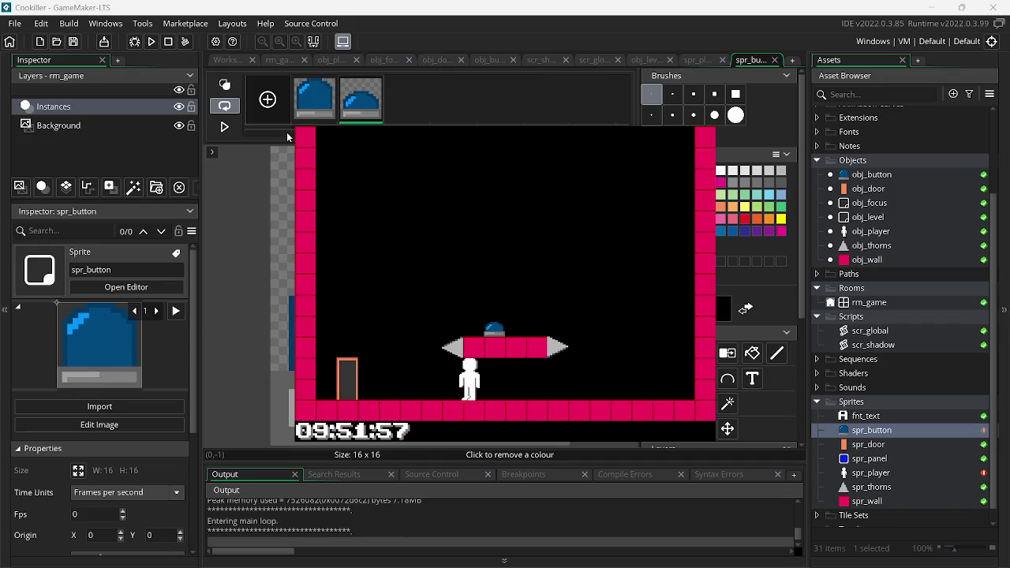
pyautogui.press('Up')
pyautogui.press('Right')
pyautogui.press('Right')
pyautogui.press('Left')
pyautogui.press('Up')
pyautogui.press('Left')
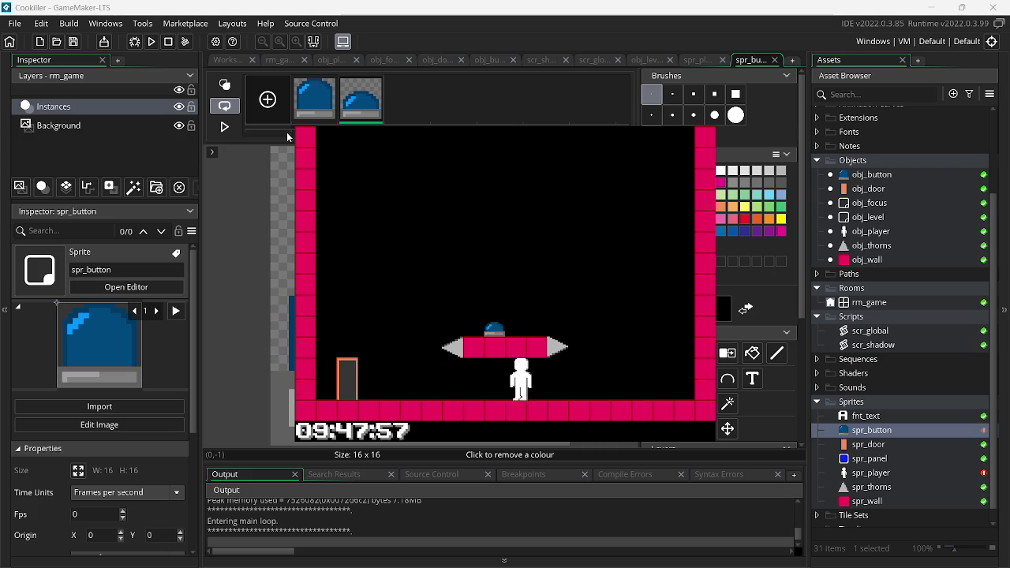
pyautogui.press('Up')
pyautogui.press('Right')
pyautogui.press('Escape')
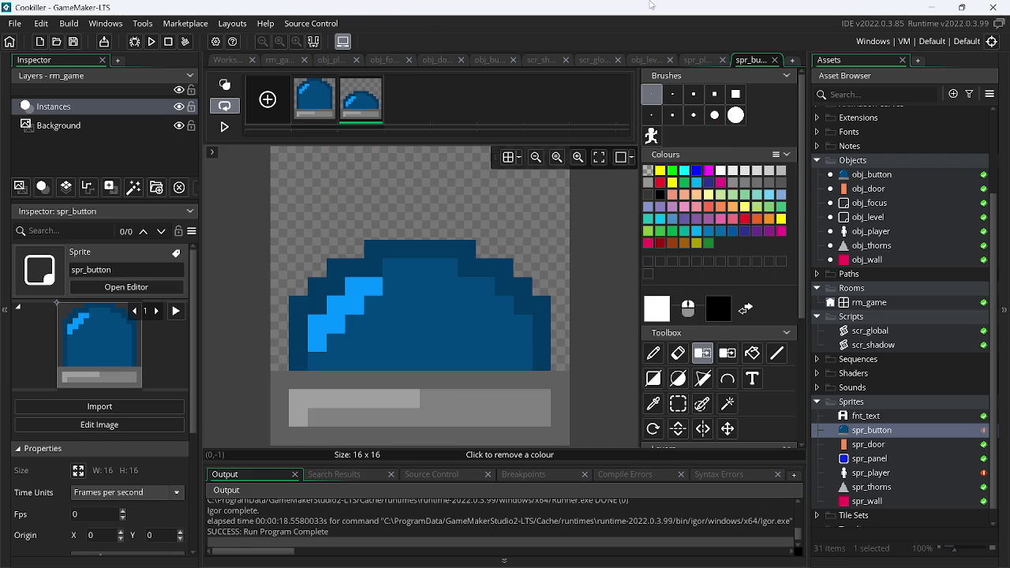
pyautogui.click(152, 41)
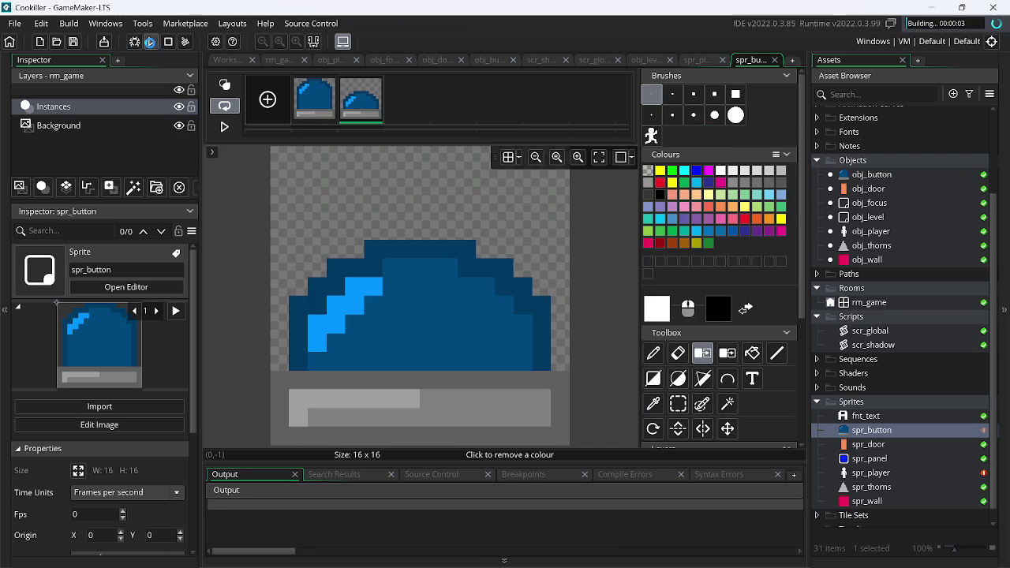
# Minimize GameMaker, Paint.NET and the browser, then walk the player under the platform in the game
pyautogui.click(937, 7)
pyautogui.click(940, 5)
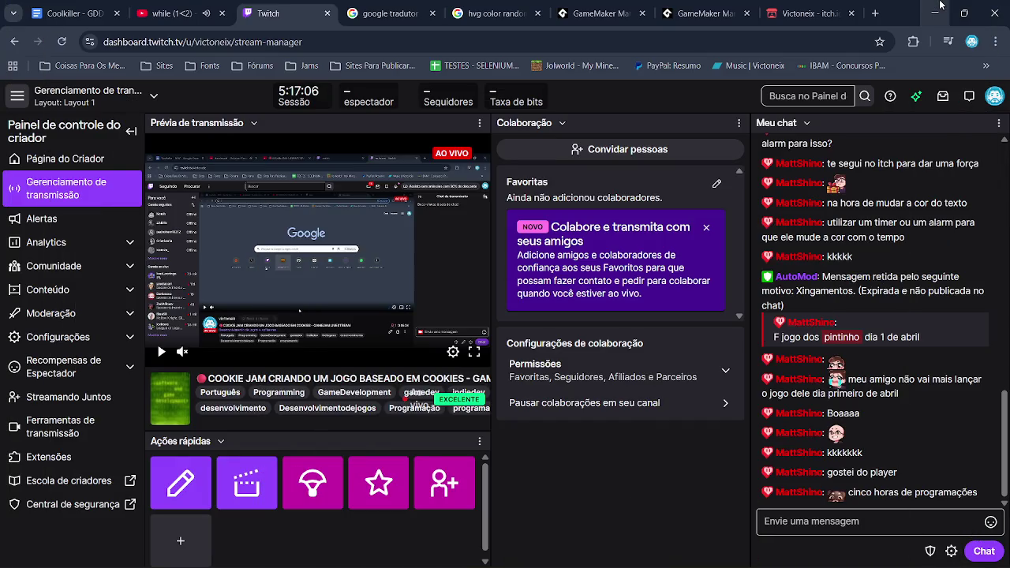
pyautogui.click(941, 5)
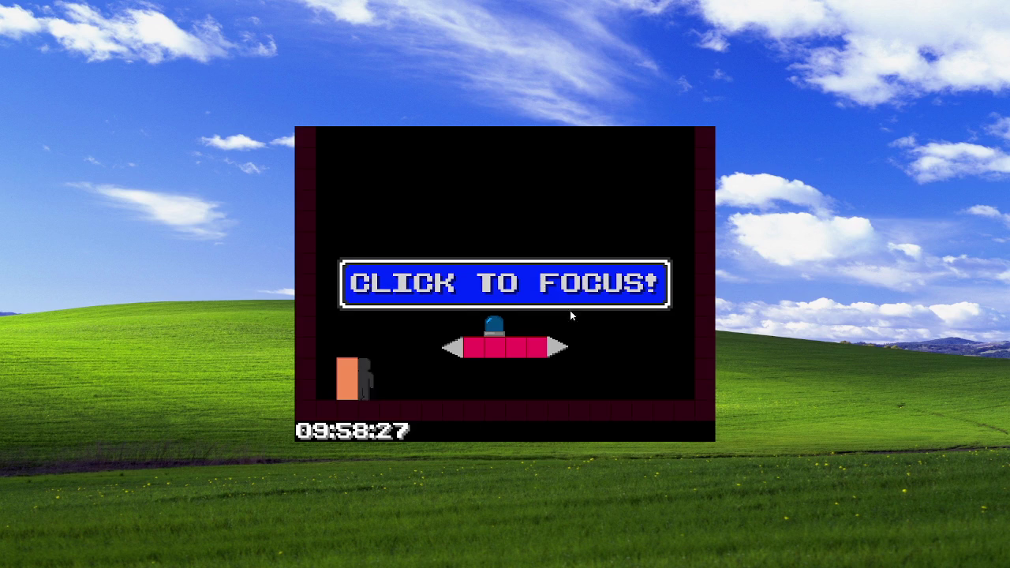
pyautogui.click(612, 355)
pyautogui.press('Right')
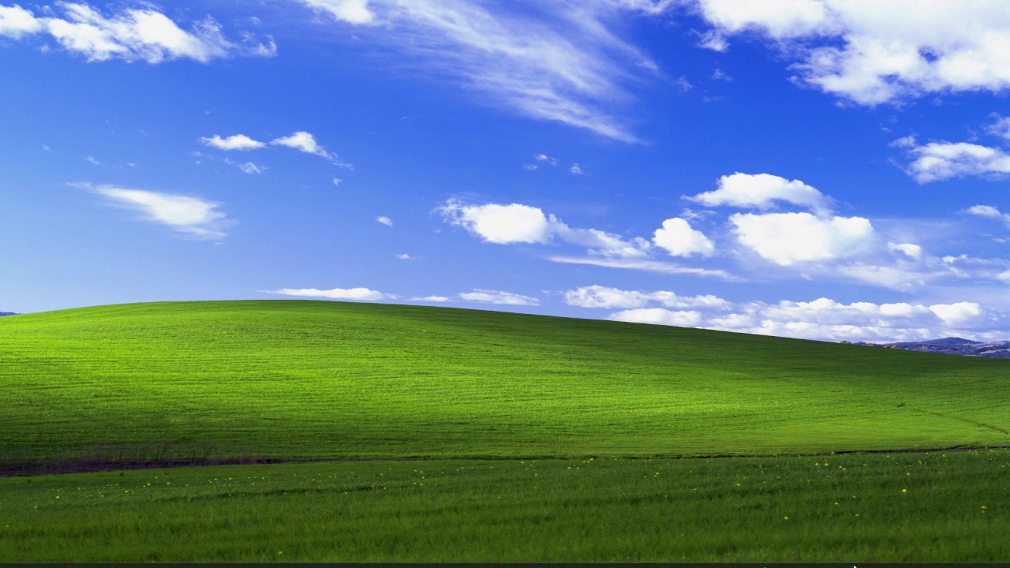
# Bring GameMaker back and switch to the Twitch stream manager in Chrome
pyautogui.click(704, 555)
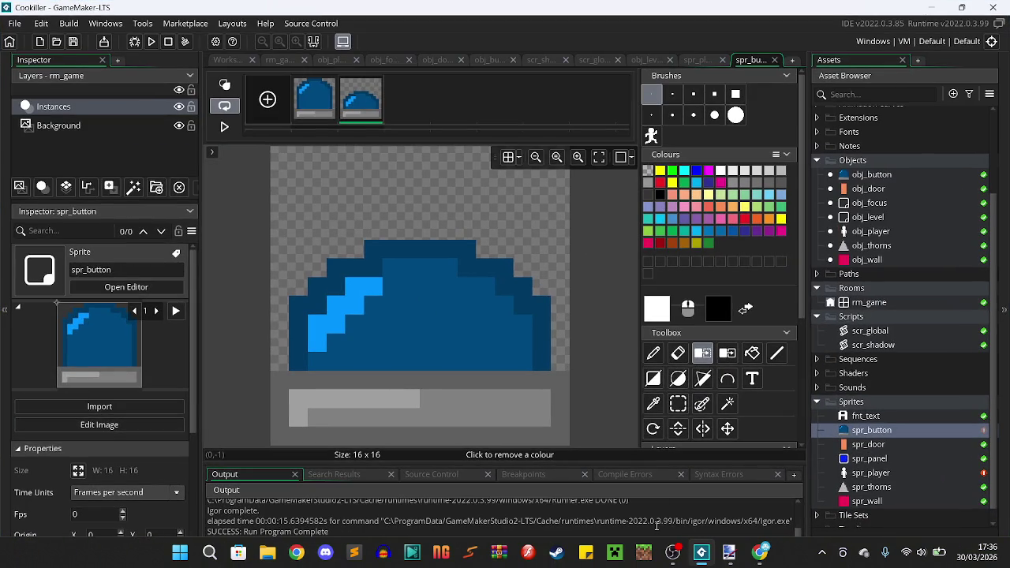
pyautogui.click(673, 553)
pyautogui.hotkey('alt', 'Tab')
pyautogui.hotkey('alt', 'Tab')
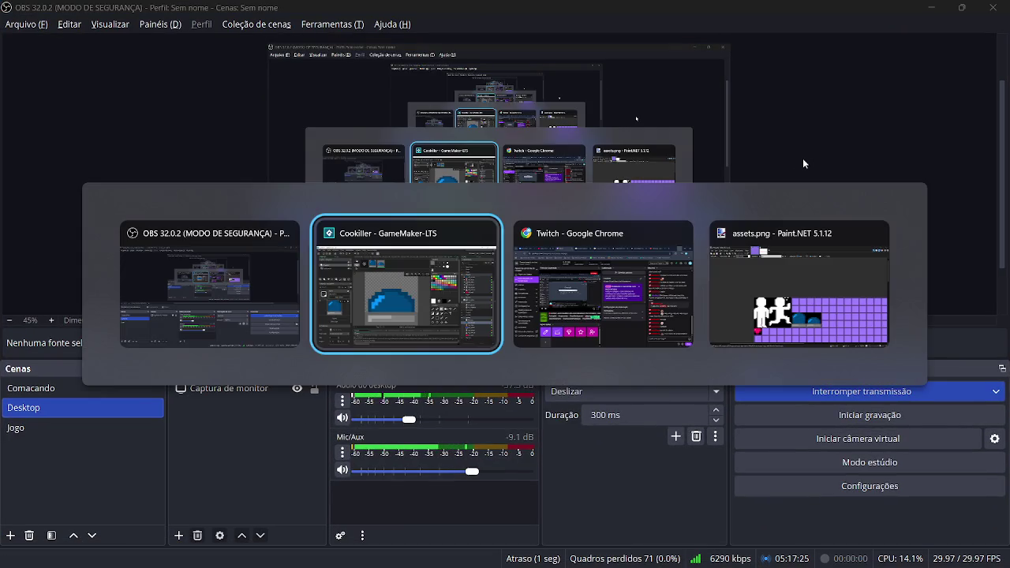